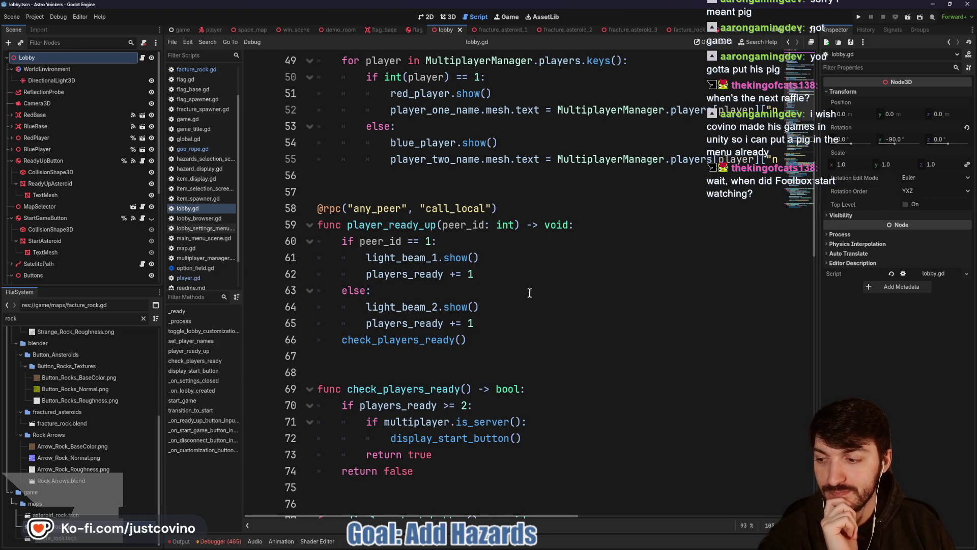
- Delete the Sync Flag Jiggle card from the Not started column of the Notion ToDo board
click(450, 370)
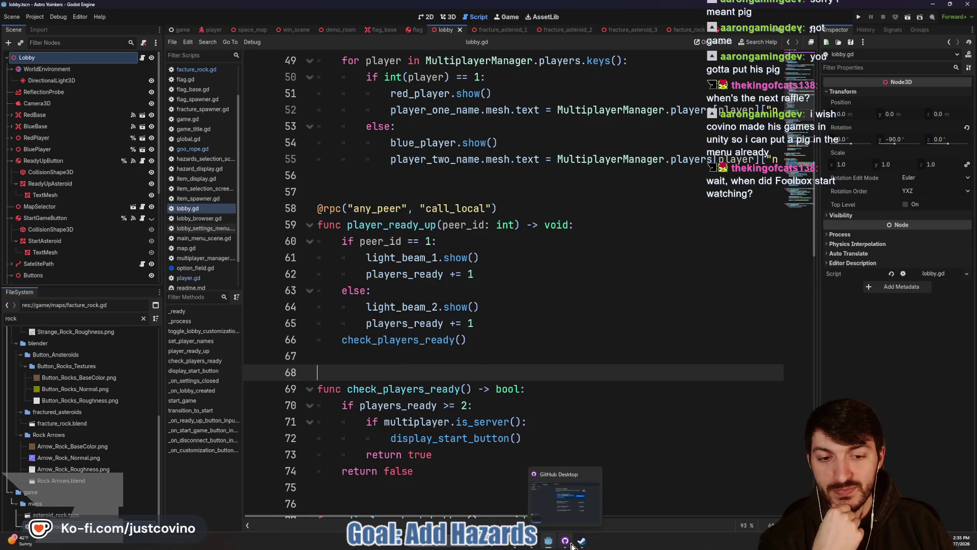
mouse_move(586, 545)
click(548, 540)
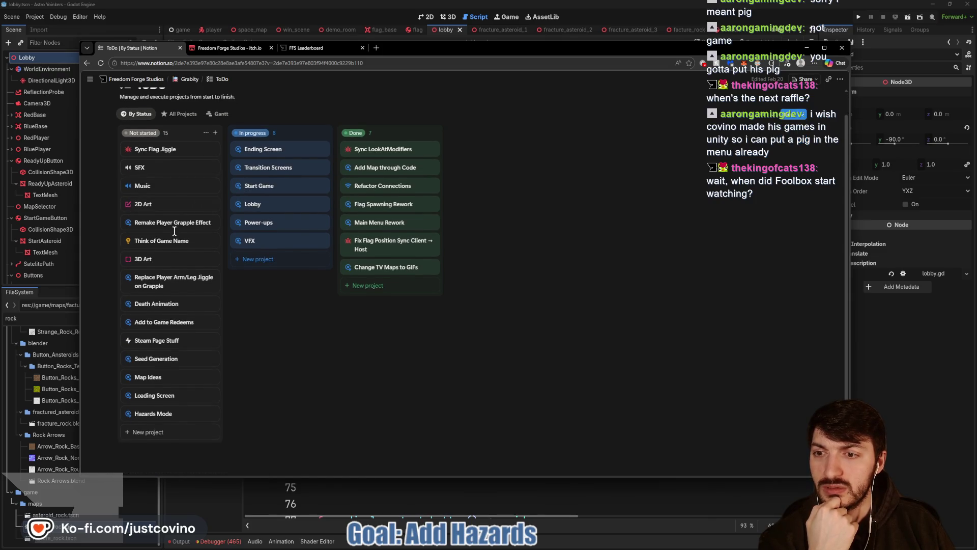
scroll(174, 131, down, 1)
click(211, 124)
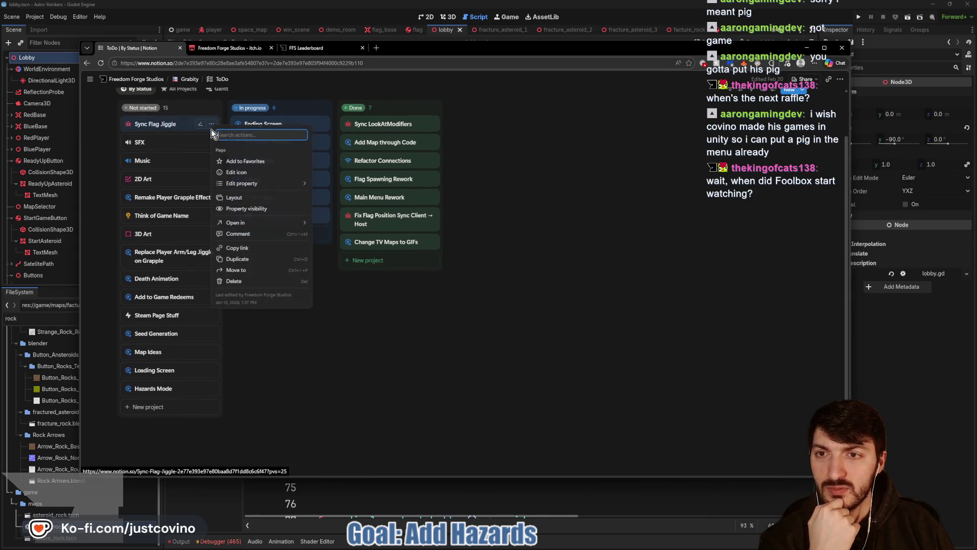
click(242, 284)
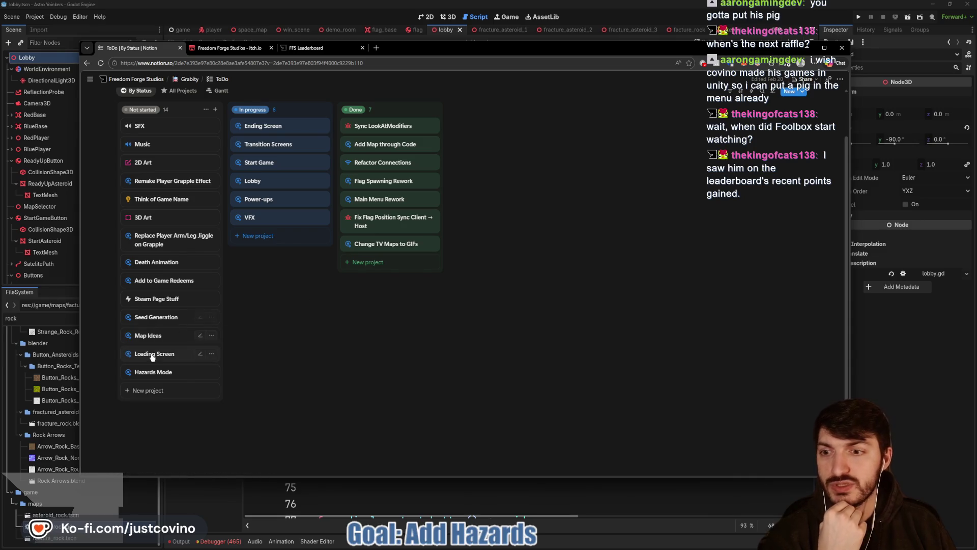
- Back in Godot's lobby.gd, place the caret on empty lines 68 and then 57
click(379, 486)
click(390, 382)
click(381, 366)
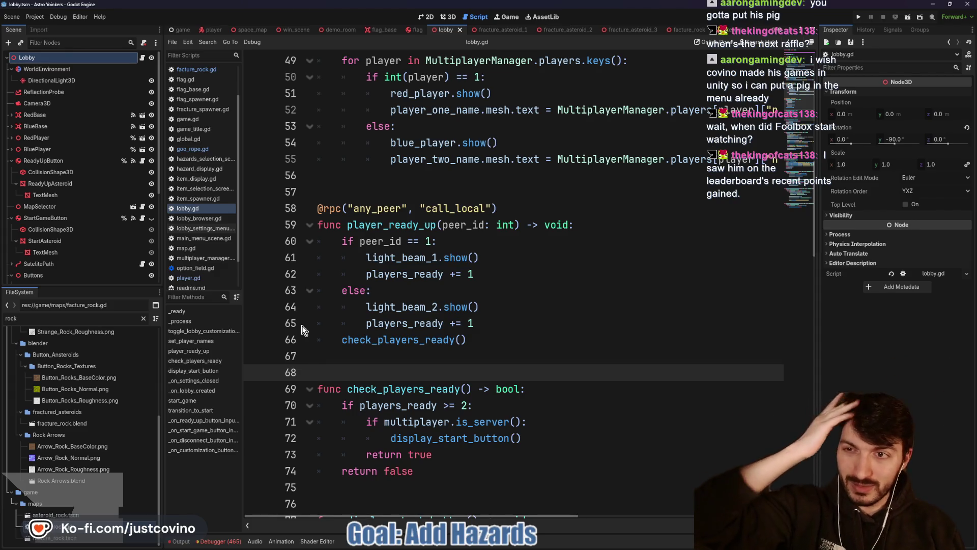
click(388, 190)
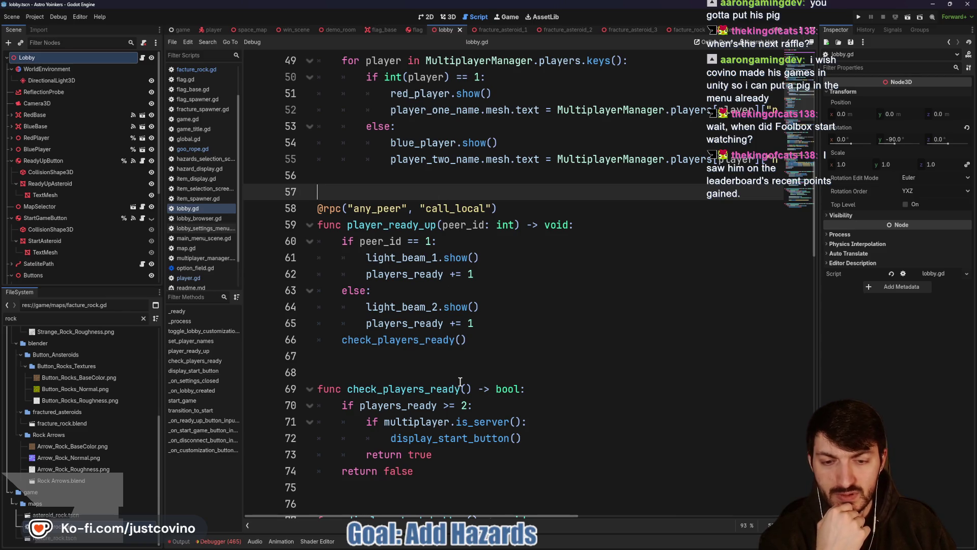
scroll(460, 381, up, 5)
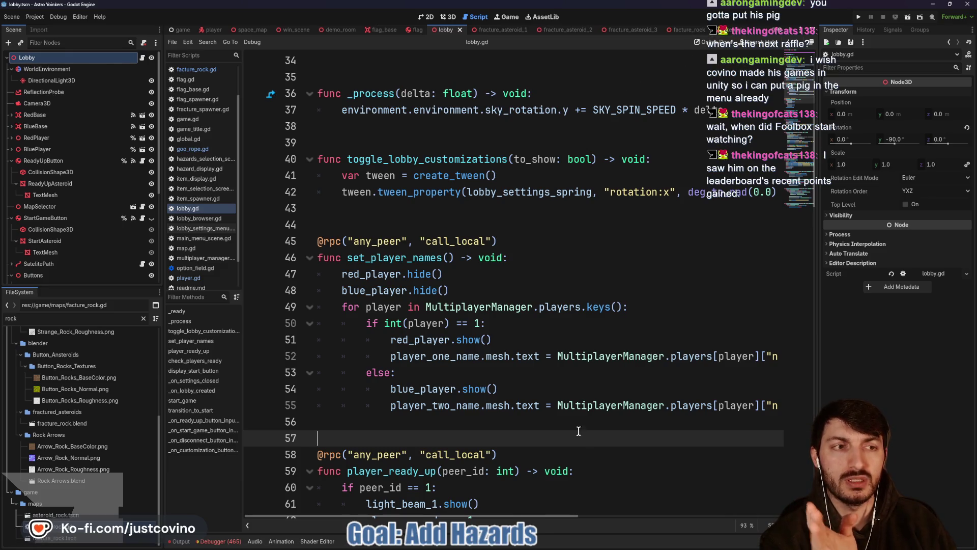
click(565, 541)
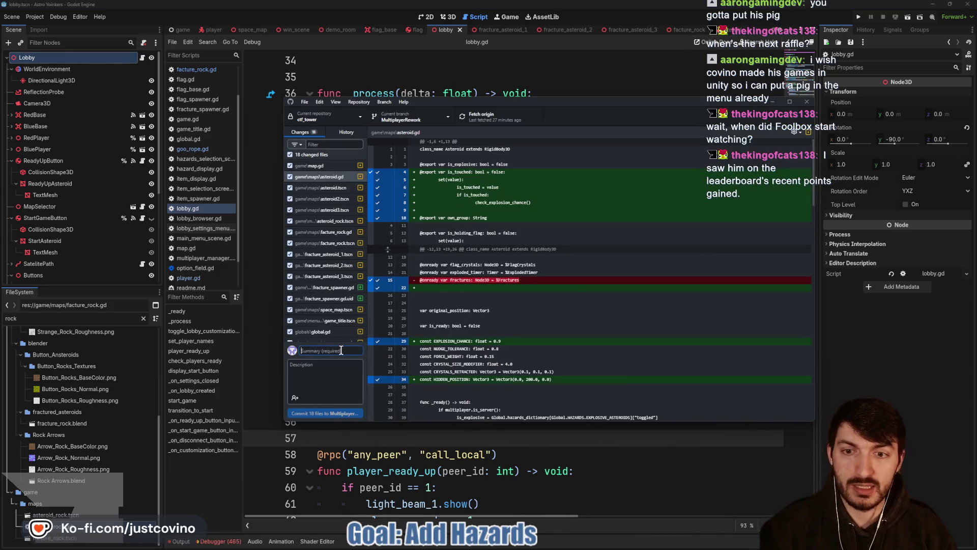
- Commit the 18 changed files as 'Explosive Asteroids Work' and push them to origin
text(Explosive Asteroids Work)
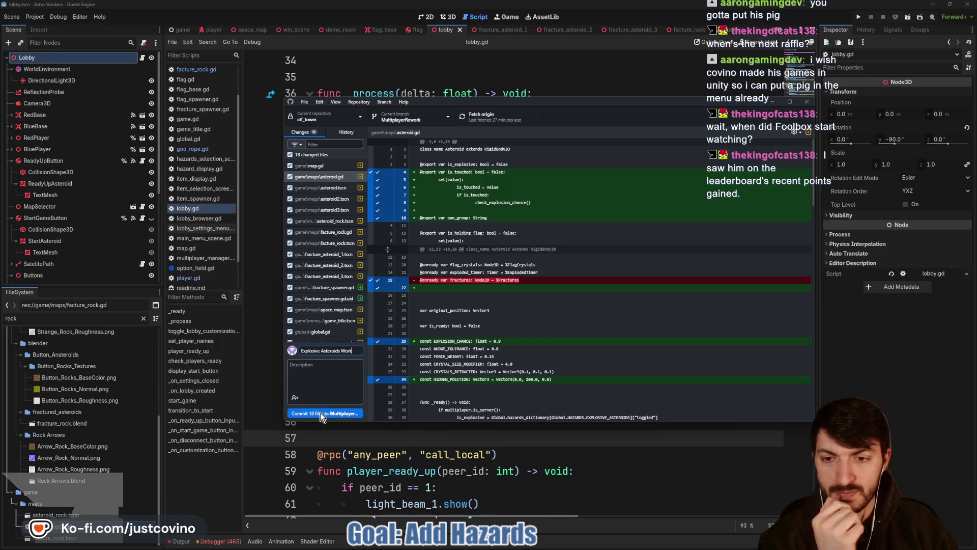
click(322, 414)
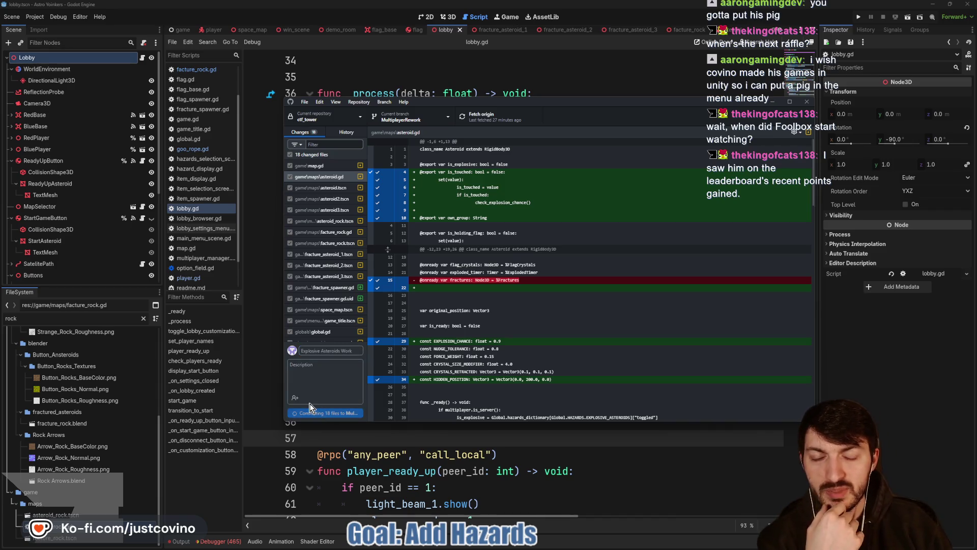
click(675, 206)
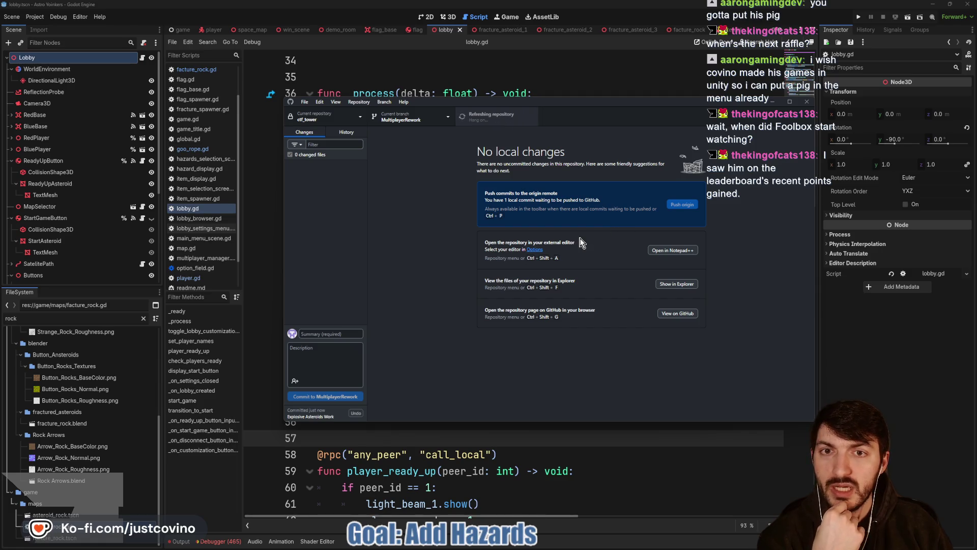
- Return to lobby.gd in Godot and place the caret on empty line 24
click(569, 76)
scroll(547, 237, up, 3)
scroll(547, 238, up, 3)
click(418, 191)
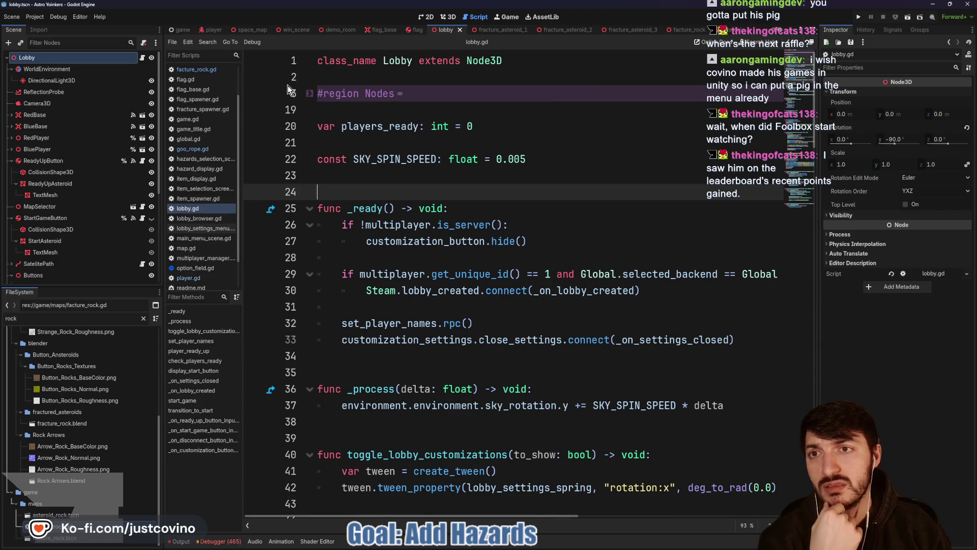
- Move from lobby.gd lines 21–24 to the player scene's player.gd and save the scene
click(401, 143)
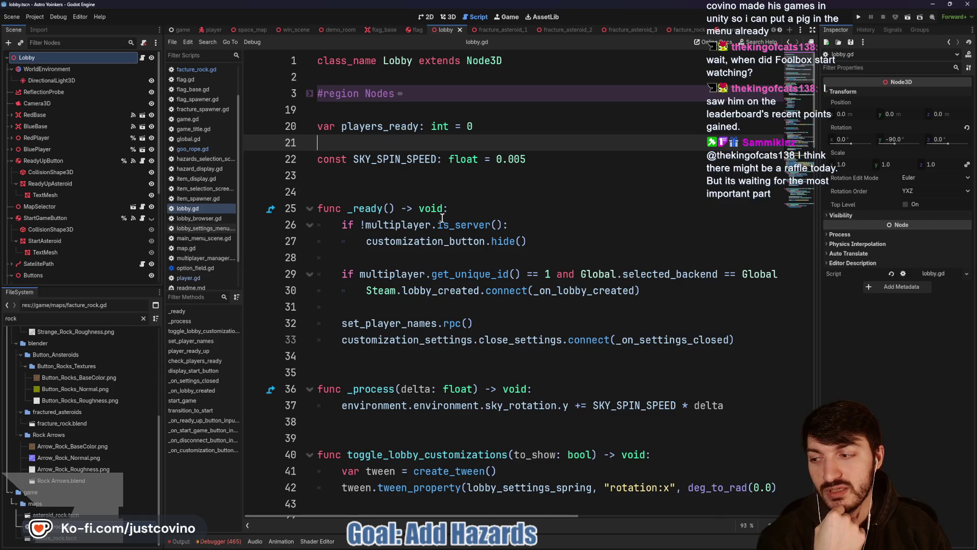
click(384, 186)
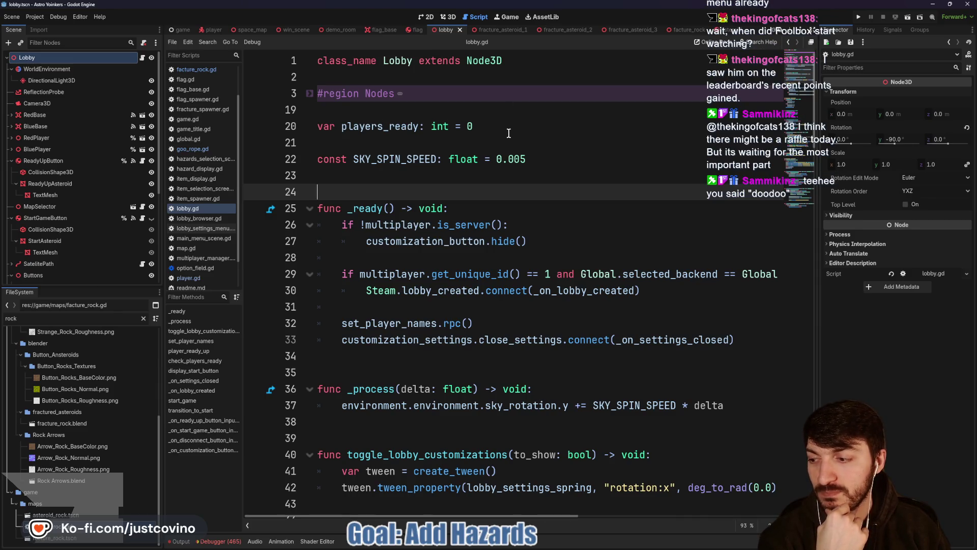
click(387, 181)
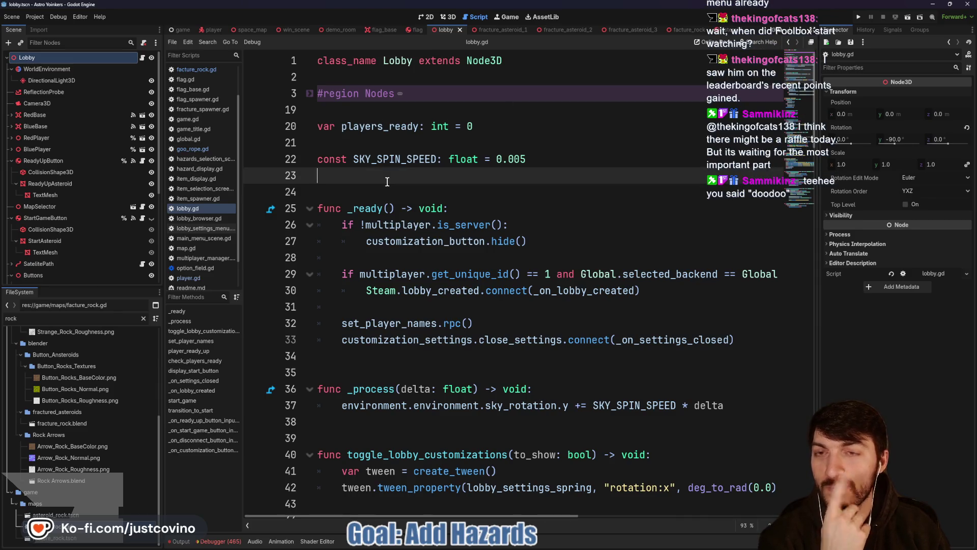
click(209, 31)
scroll(410, 210, up, 2)
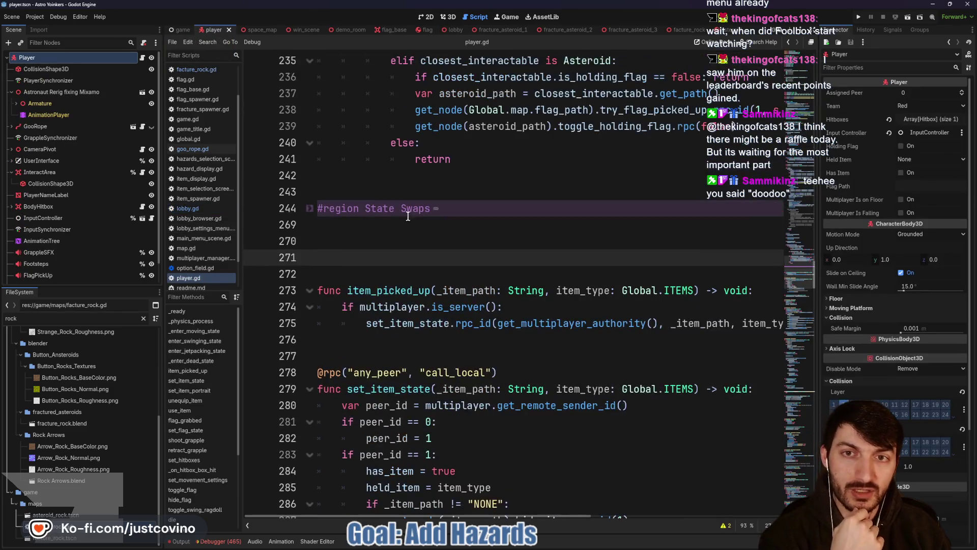
key(ctrl+s)
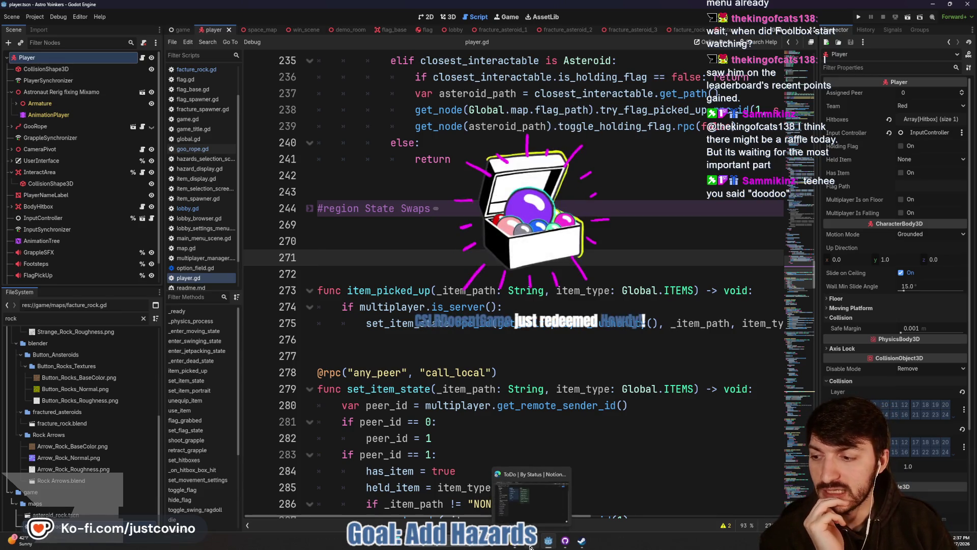
click(530, 547)
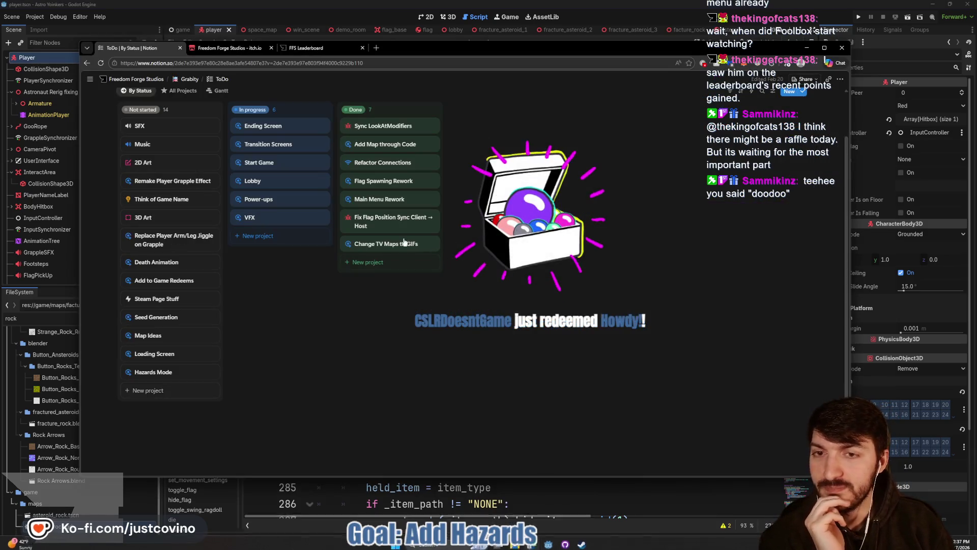
click(155, 372)
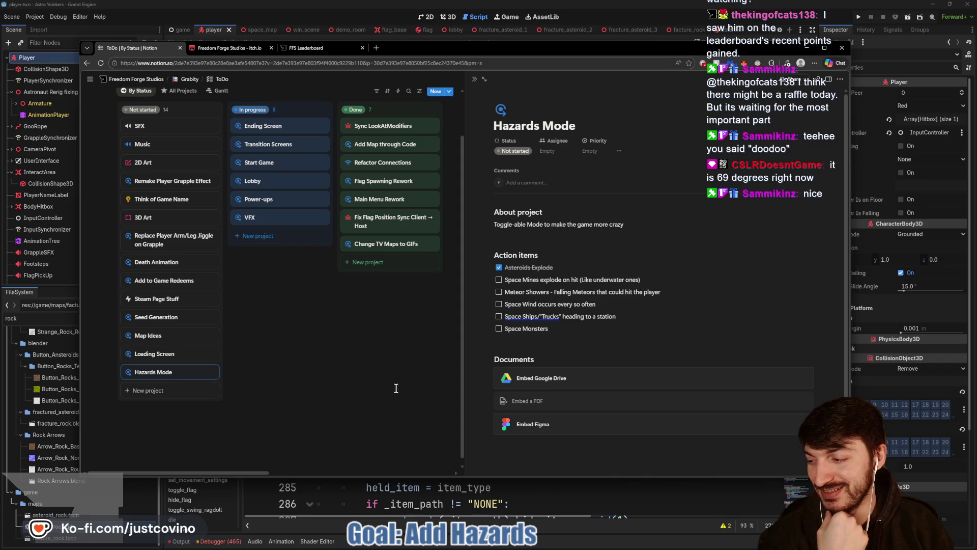
click(557, 499)
click(442, 240)
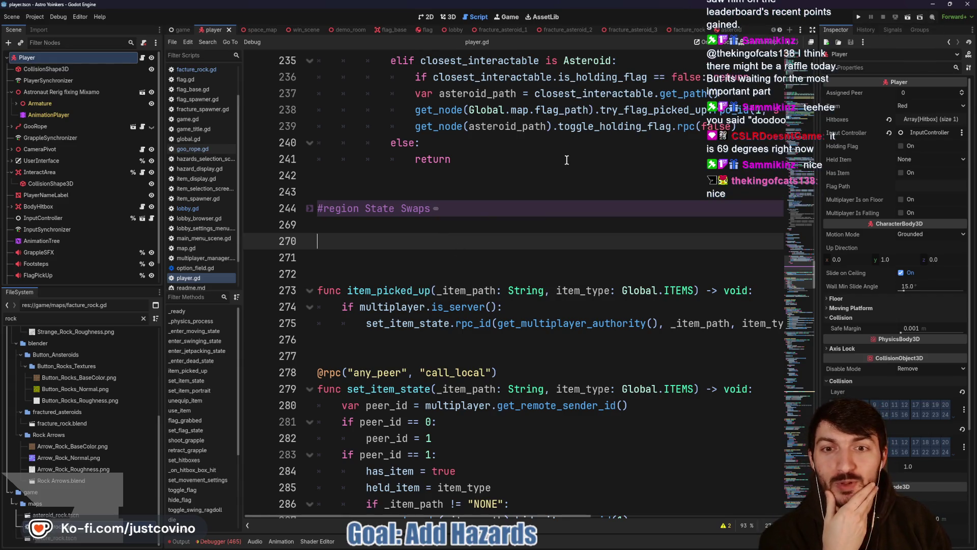
- Run the Astro Yoinkers project in a debug window from player.gd line 242
click(372, 174)
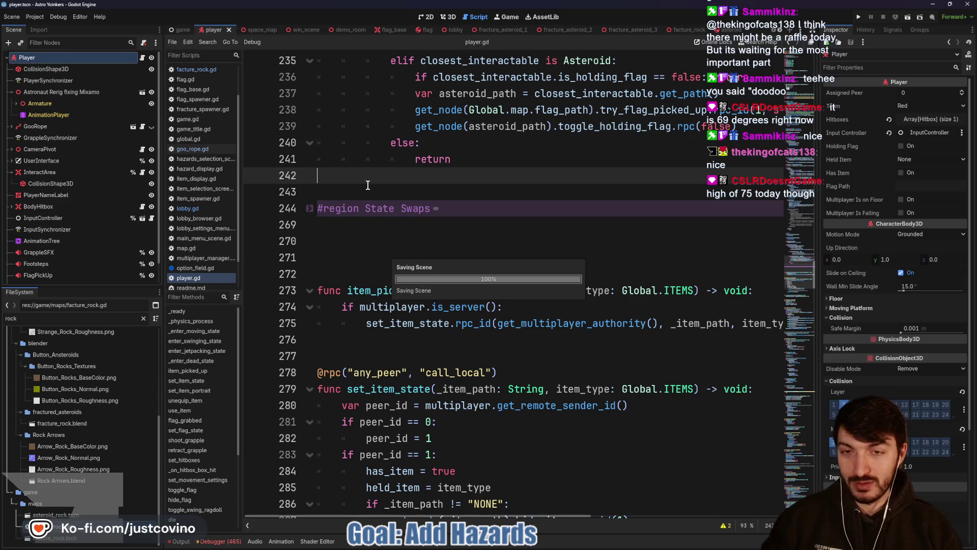
scroll(359, 209, up, 5)
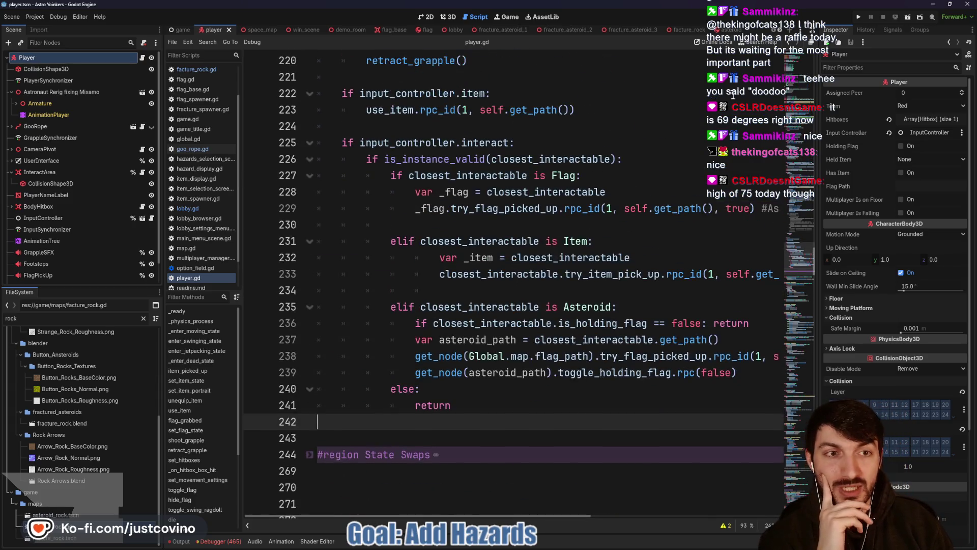
click(859, 20)
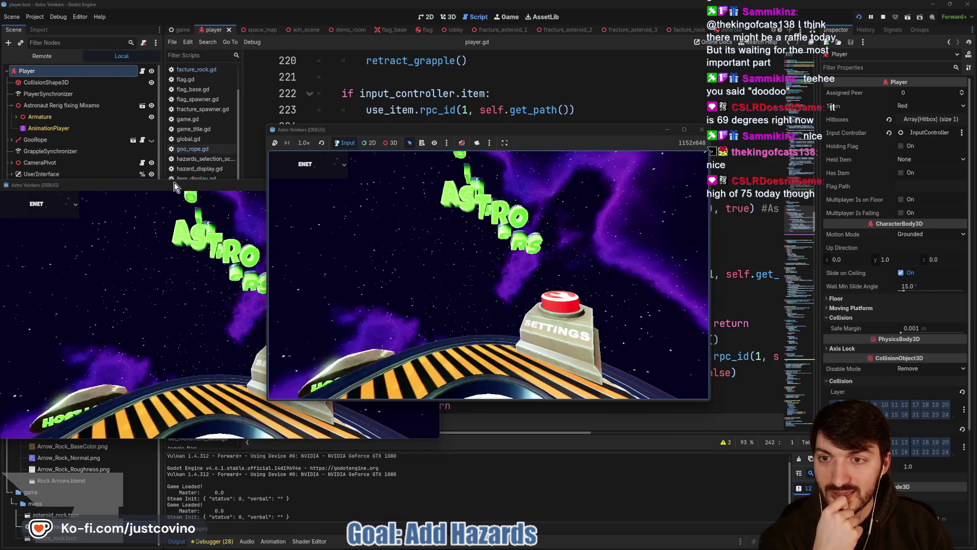
- Place the two game windows side by side and host a private lobby in the left one
mouse_move(174, 183)
mouse_down()
mouse_move(638, 163)
mouse_move(699, 147)
mouse_up()
drag(533, 128, 298, 139)
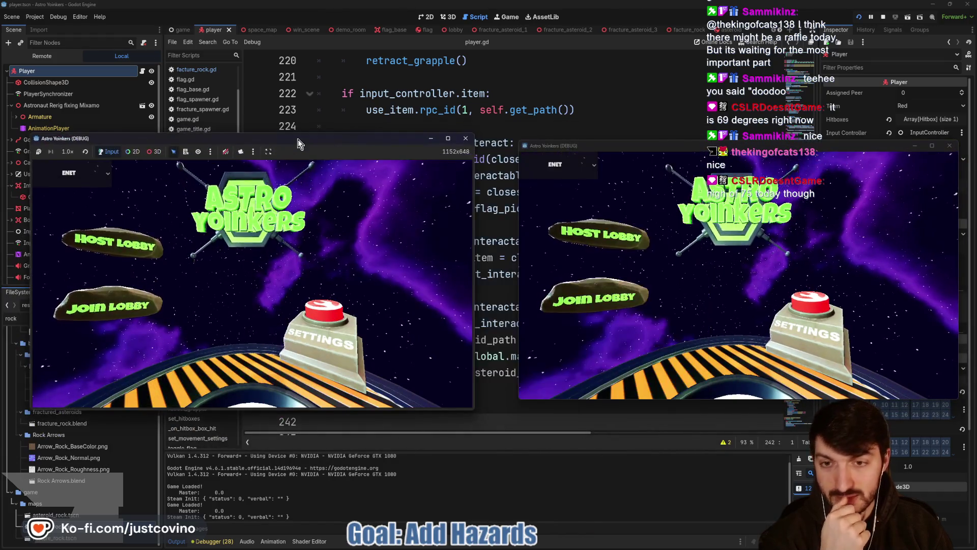
click(109, 243)
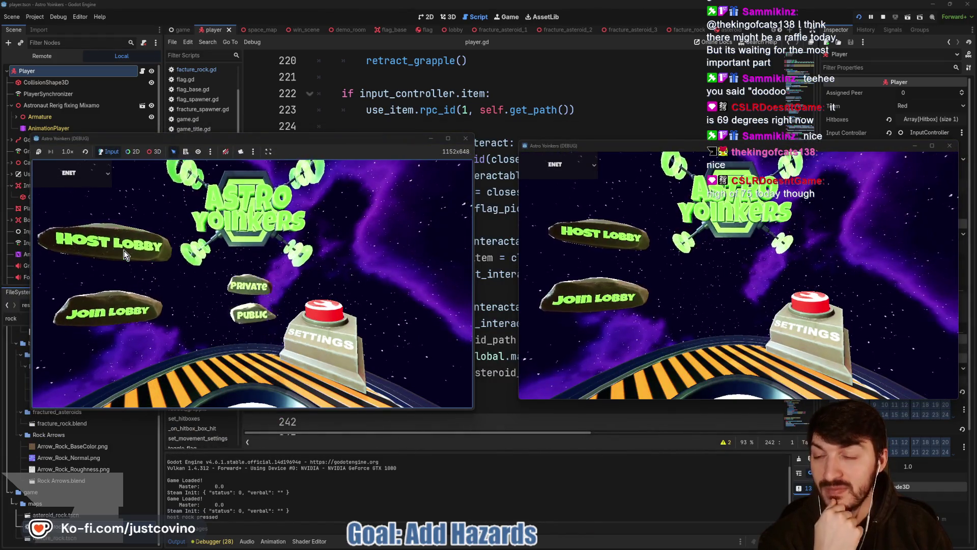
click(265, 246)
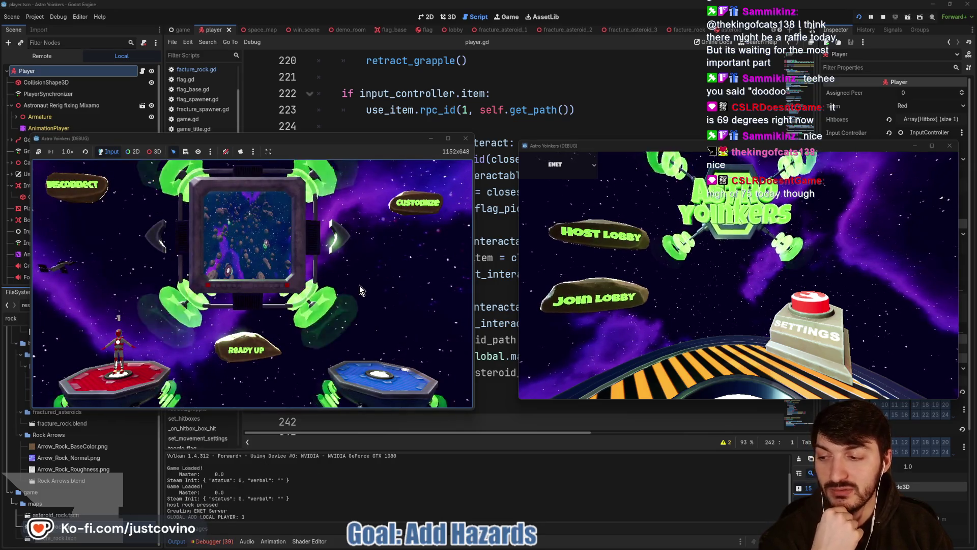
- Join the hosted lobby from the right game, ready up, and start the match
click(579, 296)
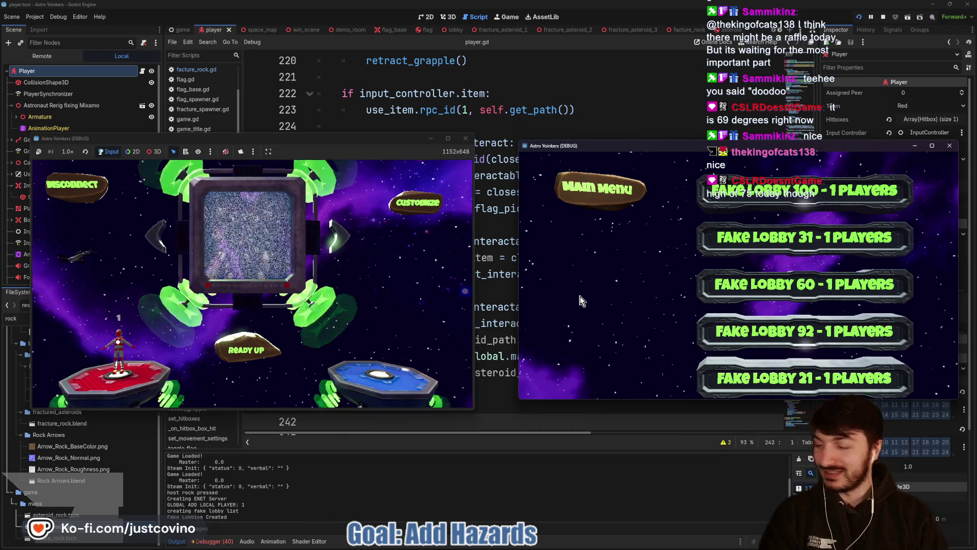
click(728, 285)
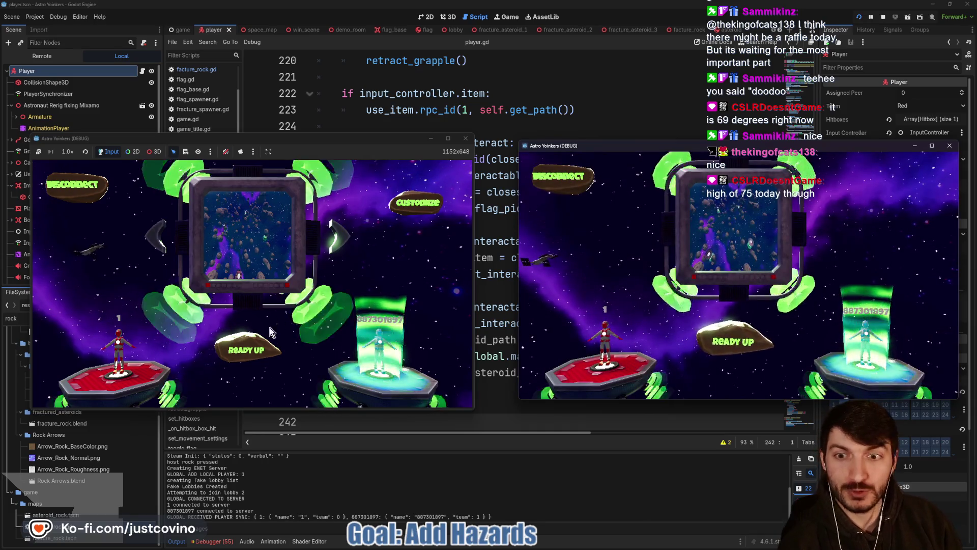
click(259, 352)
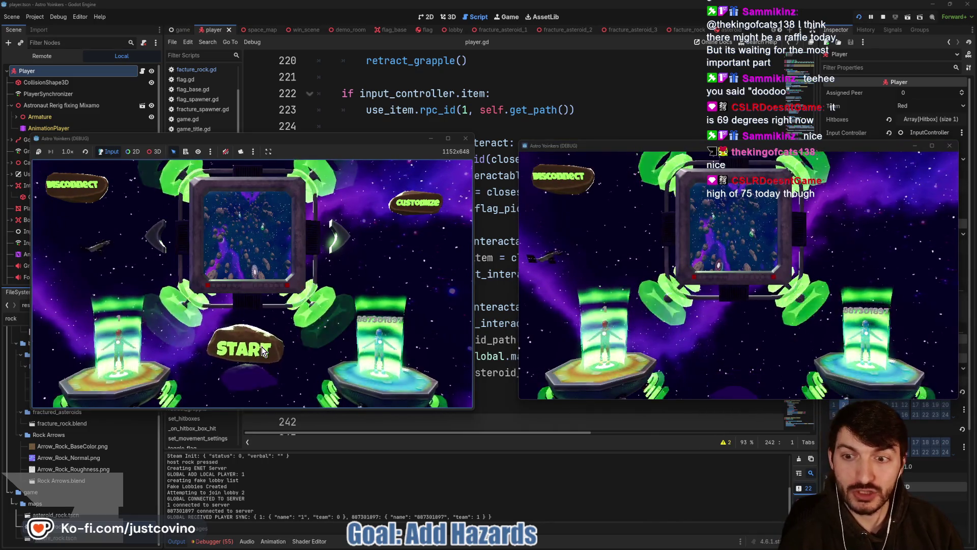
click(262, 348)
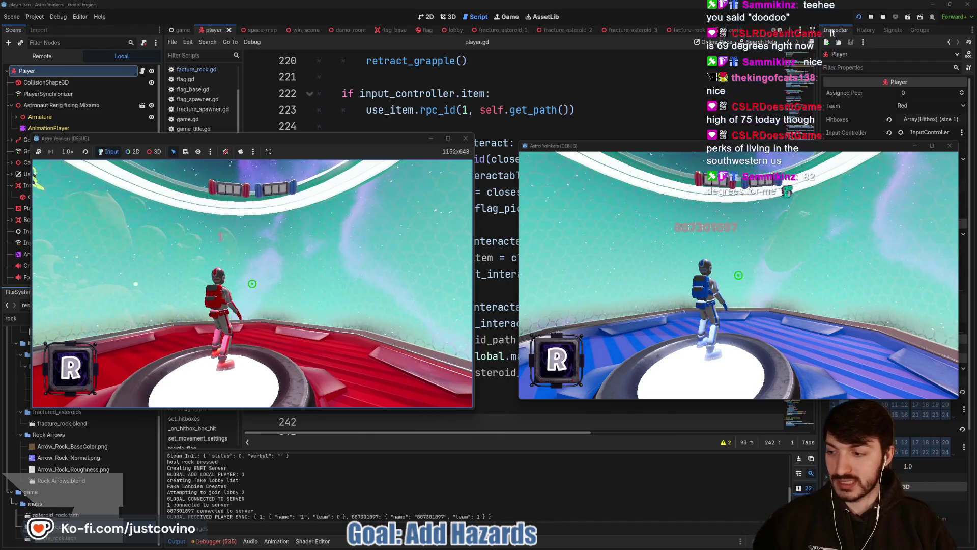
- Playtest grappling around the large asteroid and at the other player, then stop the game with F8
key(super)
key(super)
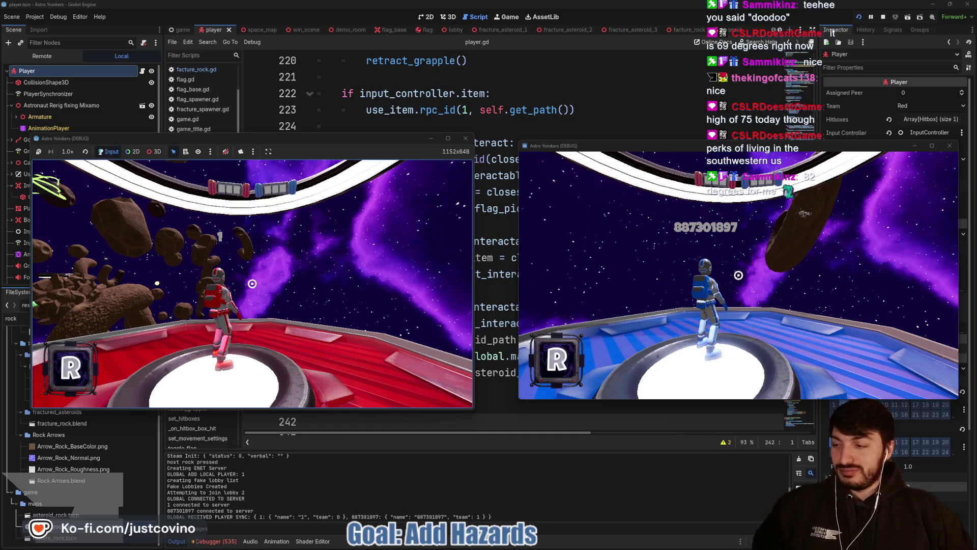
key(w)
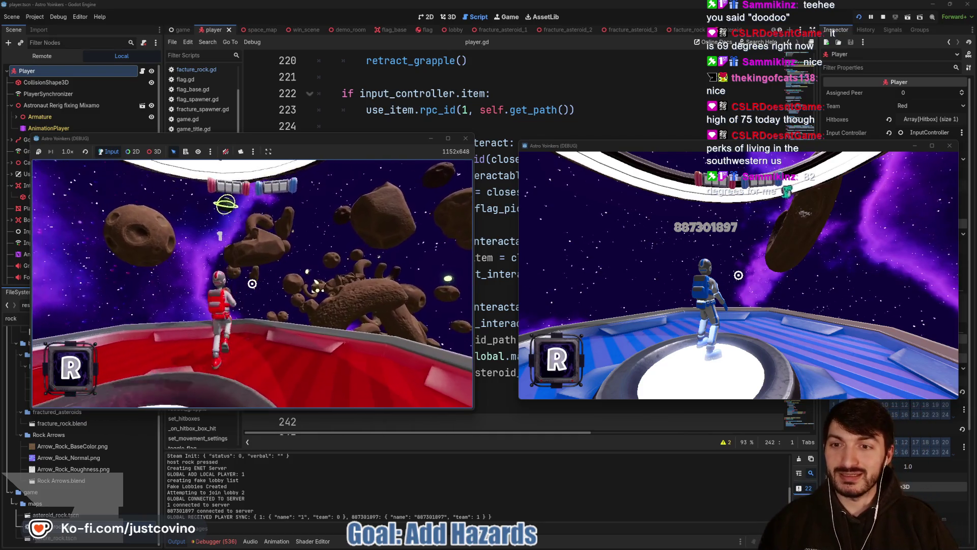
key(super)
key(super)
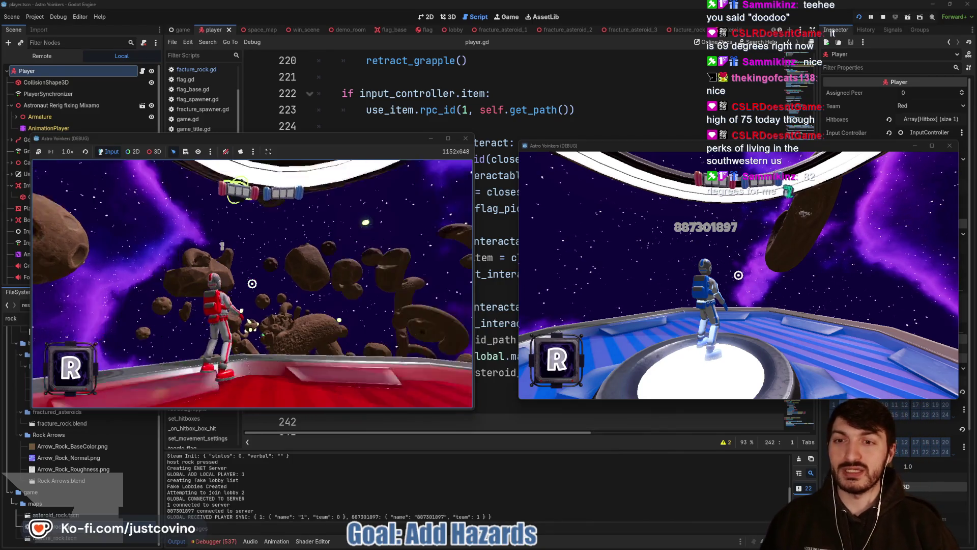
click(252, 283)
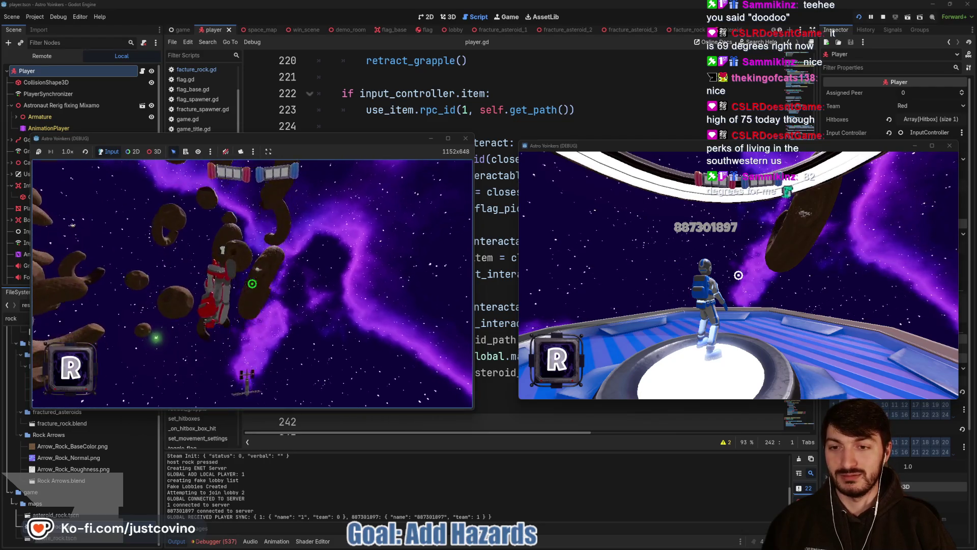
click(252, 283)
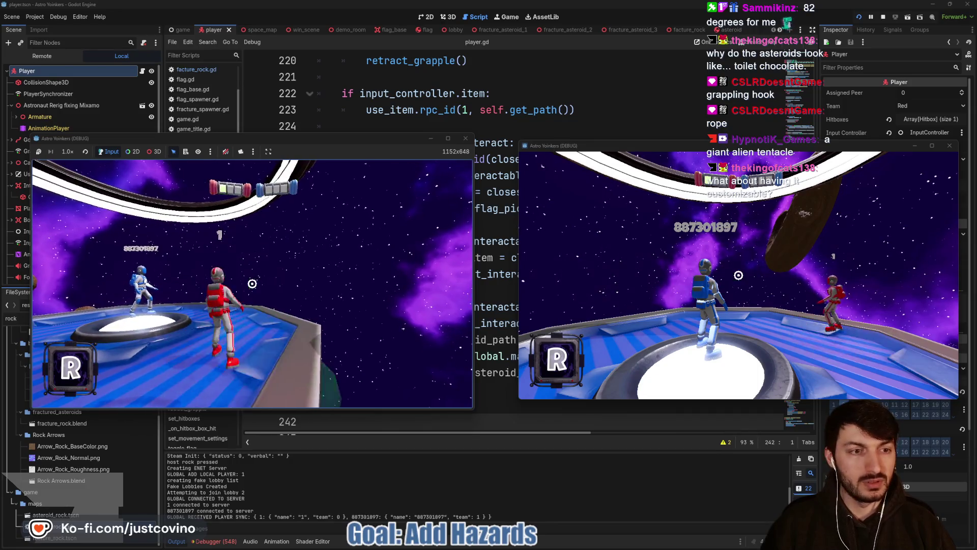
click(252, 284)
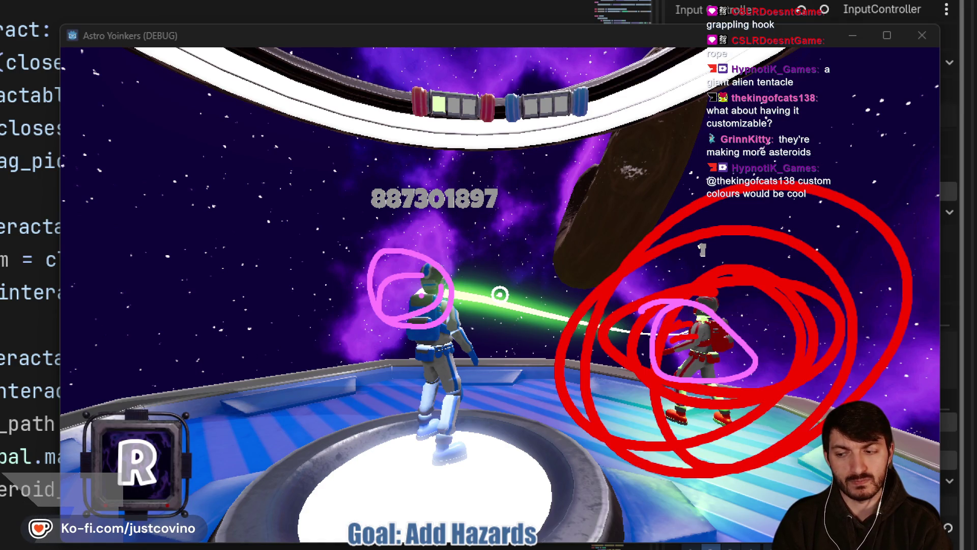
key(F8)
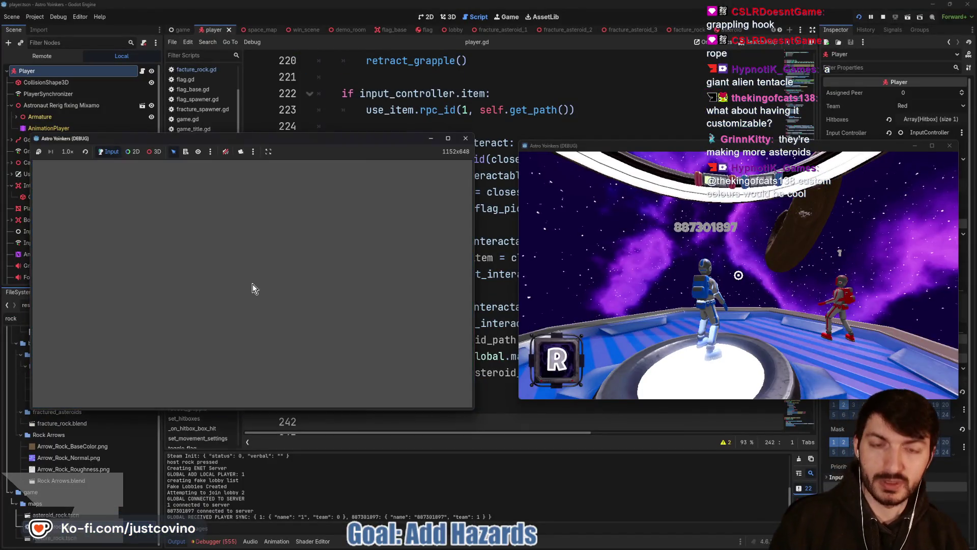
- Add a 'Custom Colors on Energy' card describing customizable Grapple/Energy colors (ex: Pulsar Emitter Color)
click(548, 540)
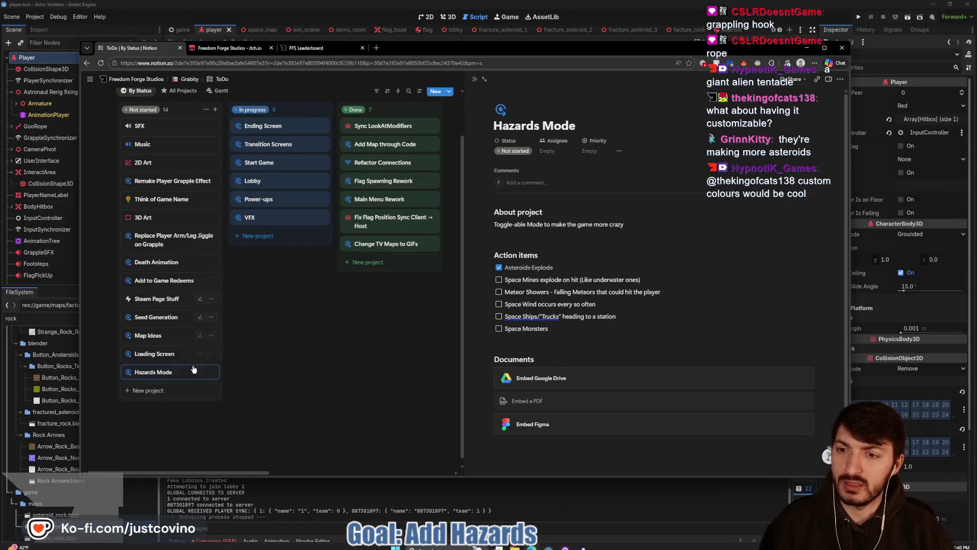
click(147, 390)
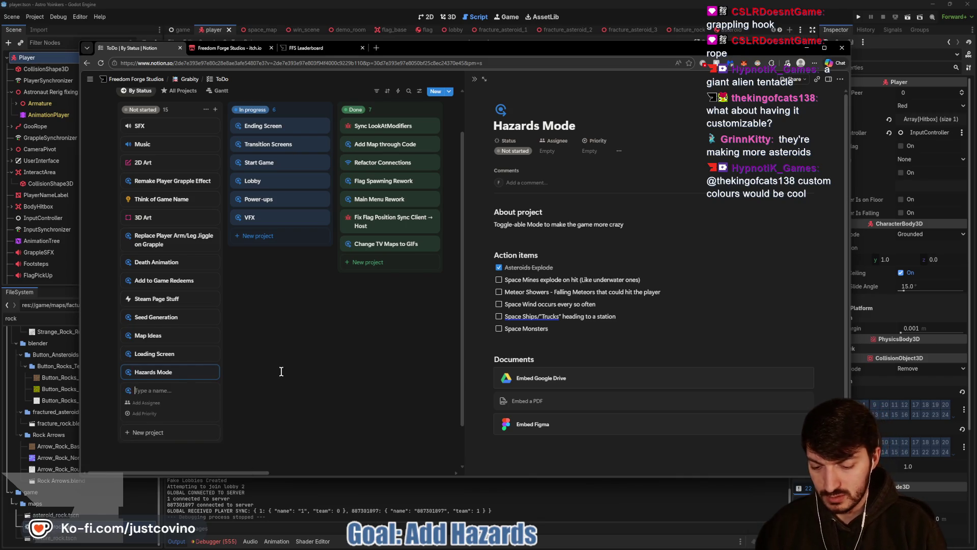
text(Custom Col)
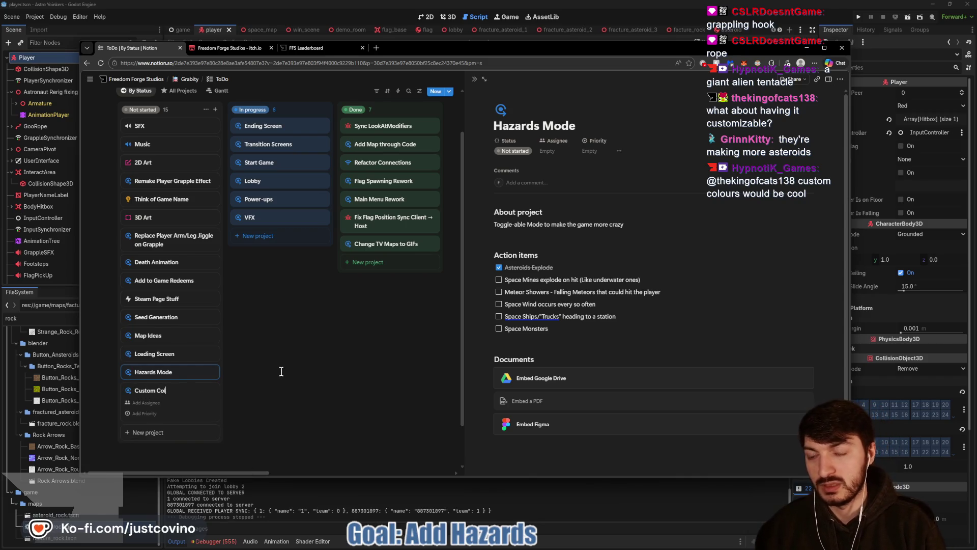
text(ors on Energy)
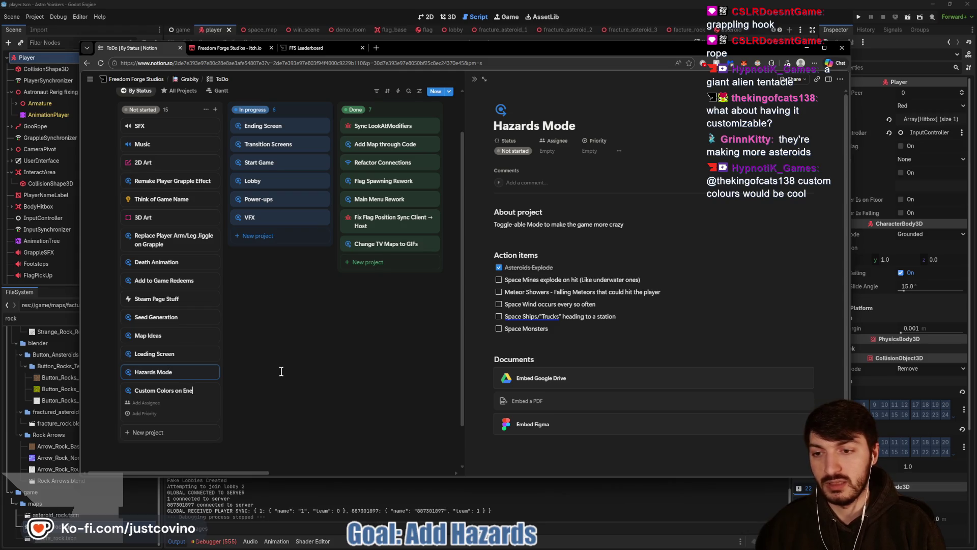
click(192, 391)
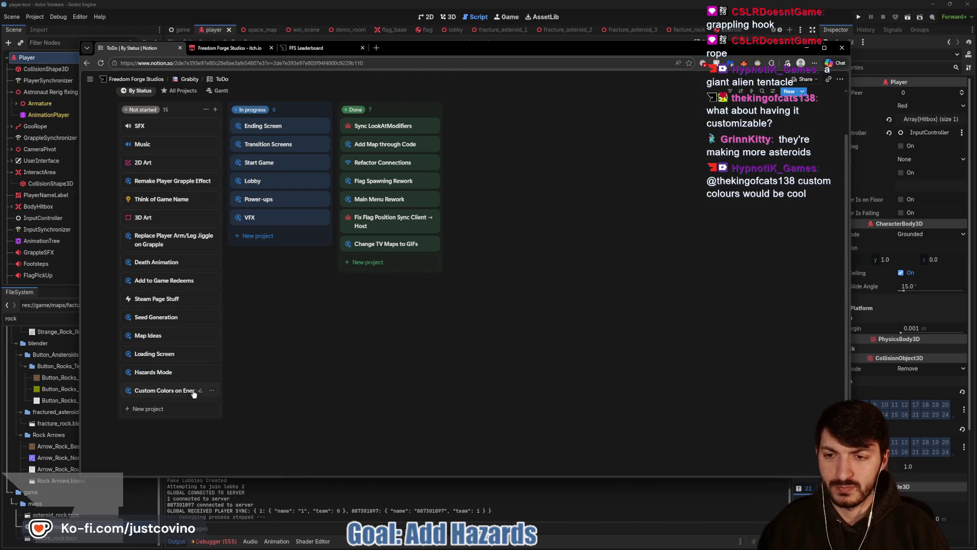
drag(675, 225, 490, 212)
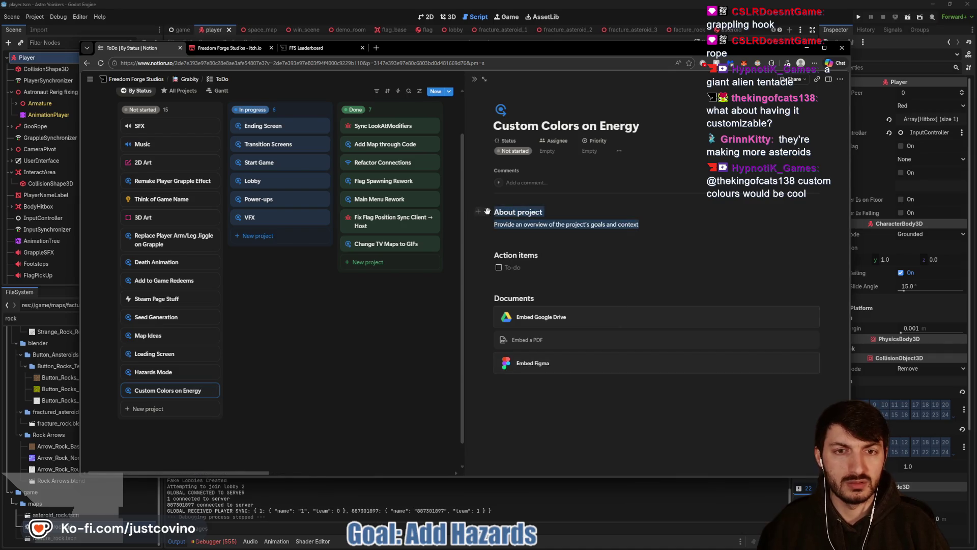
key(BackSpace)
text(an cu)
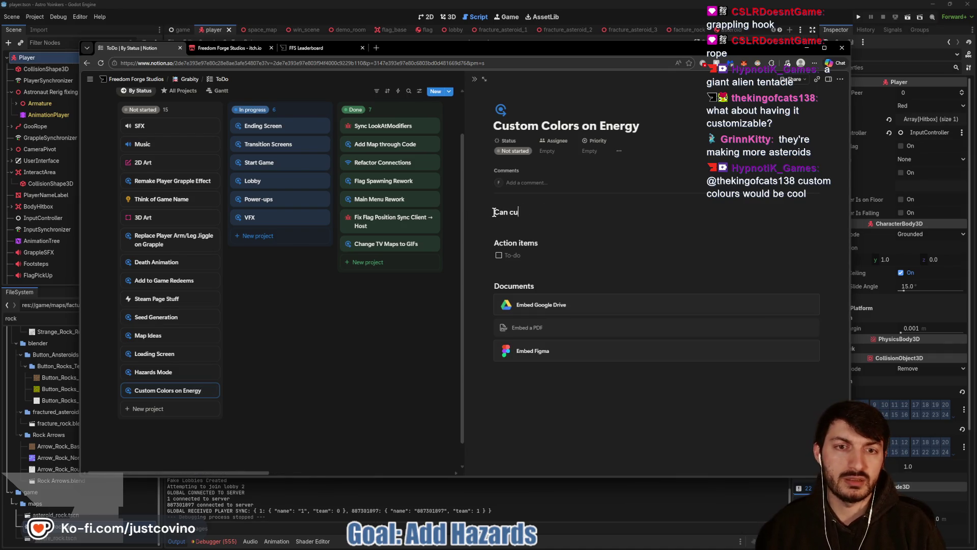
text(stomize your color for the )
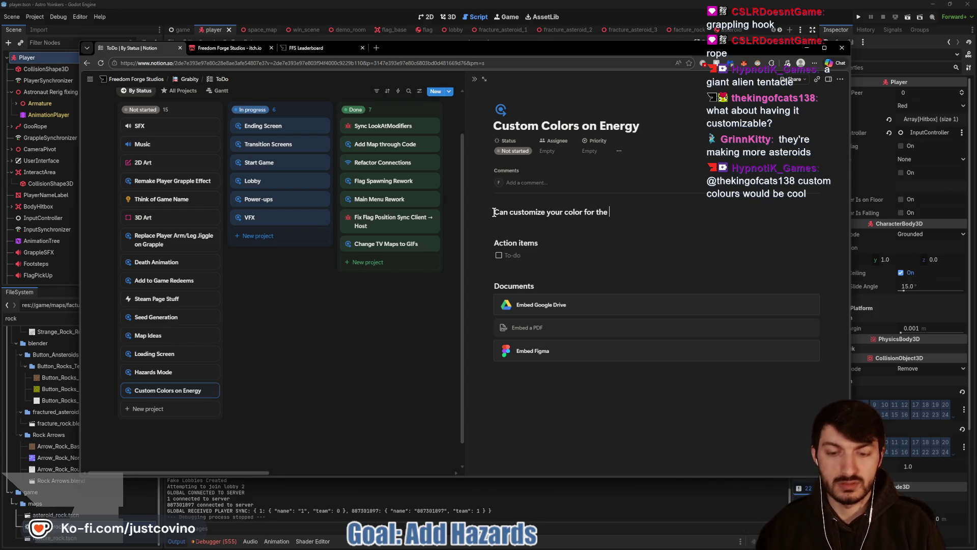
text(Grapple)
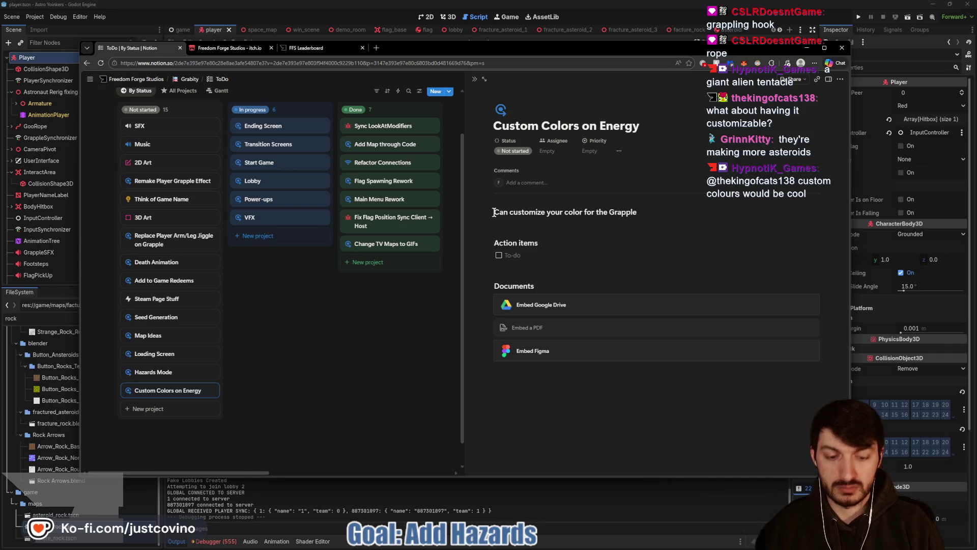
text(/Energy Stuff )
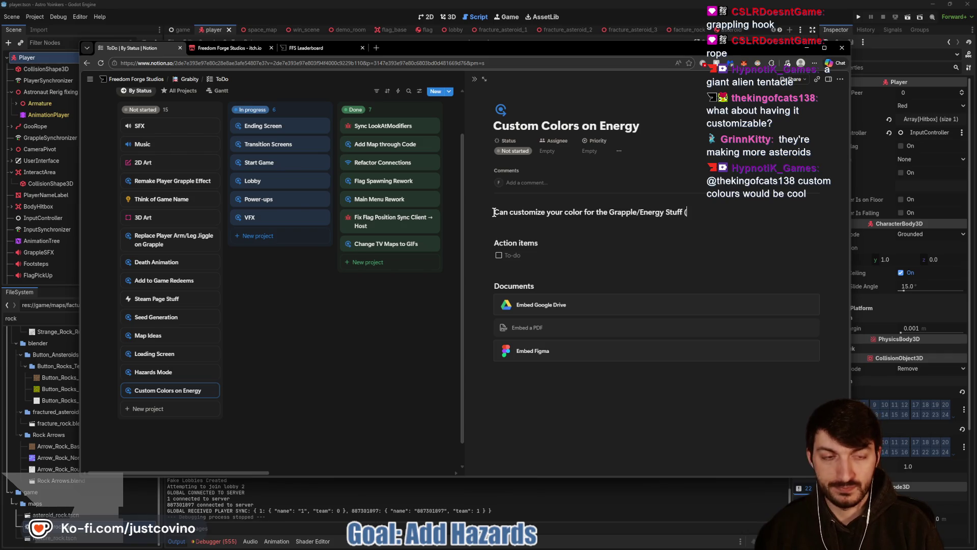
text((ex: Pulsar)
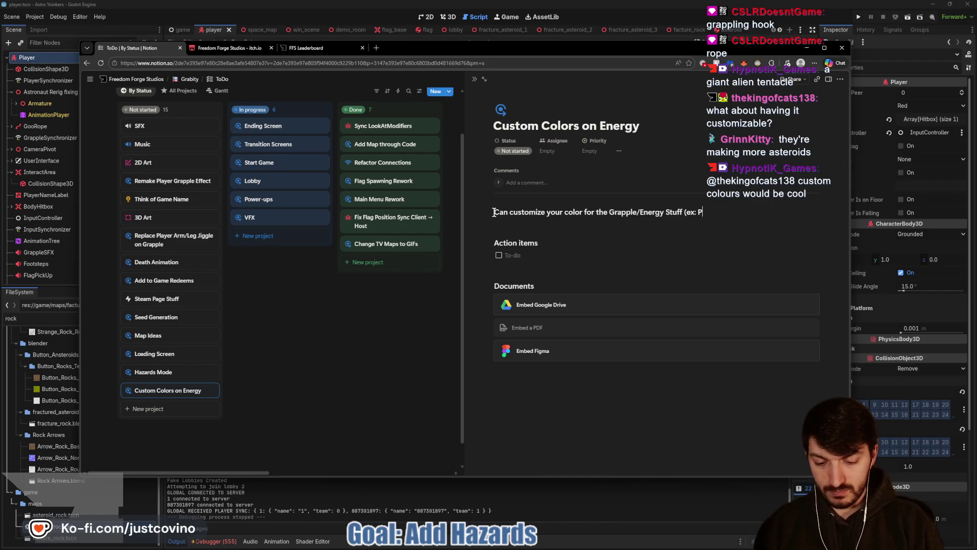
text( Emitter )
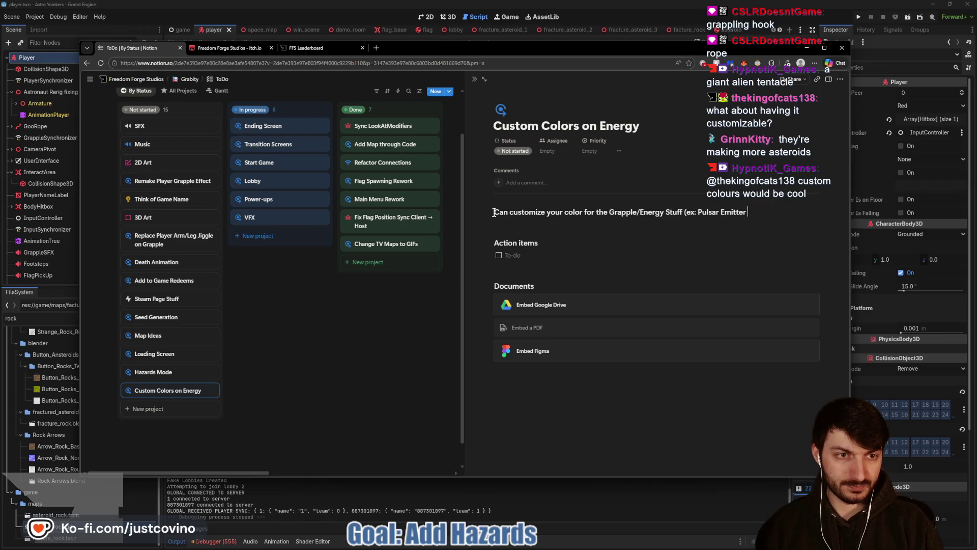
text(Color))
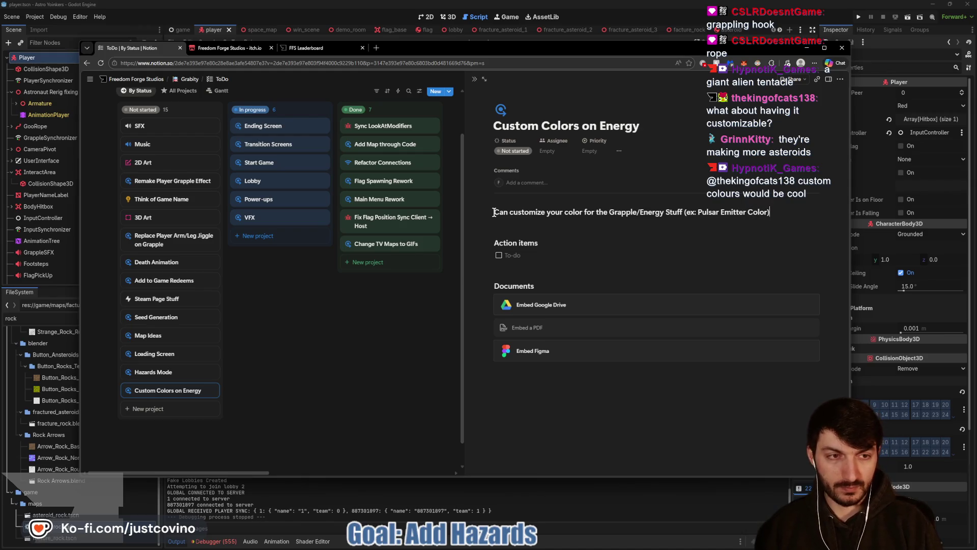
- Remove the card's empty Action items section, close the page, and return to Godot
triple_click(516, 243)
key(BackSpace)
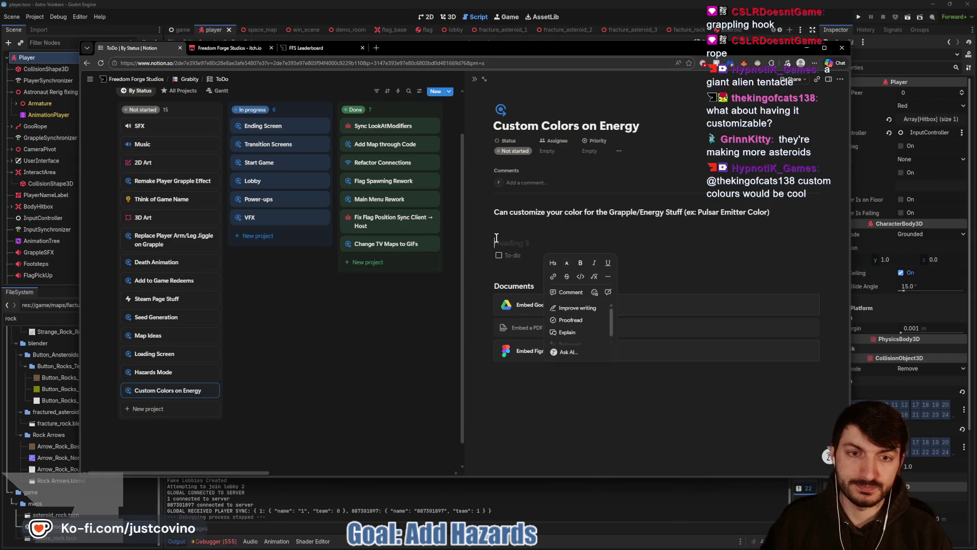
click(529, 257)
key(BackSpace)
key(BackSpace)
key(BackSpace)
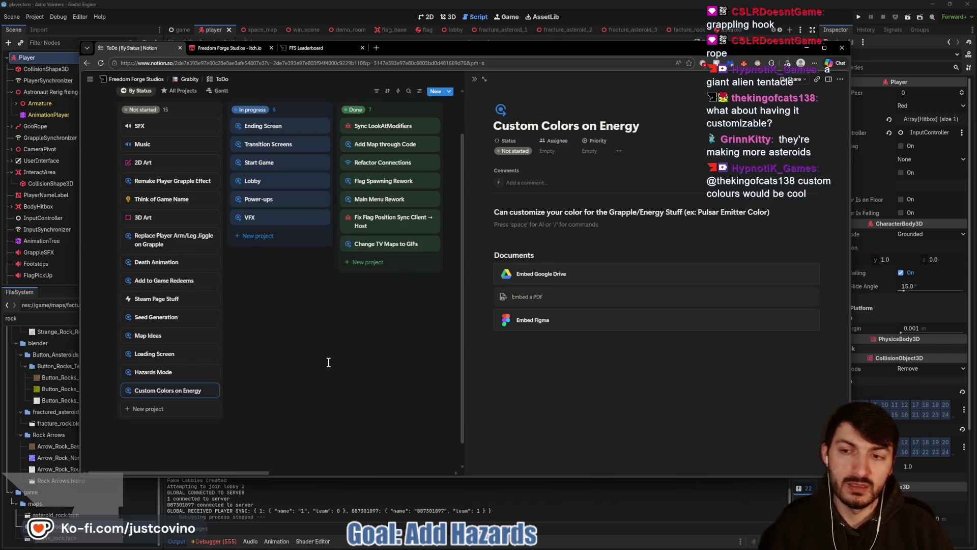
click(332, 365)
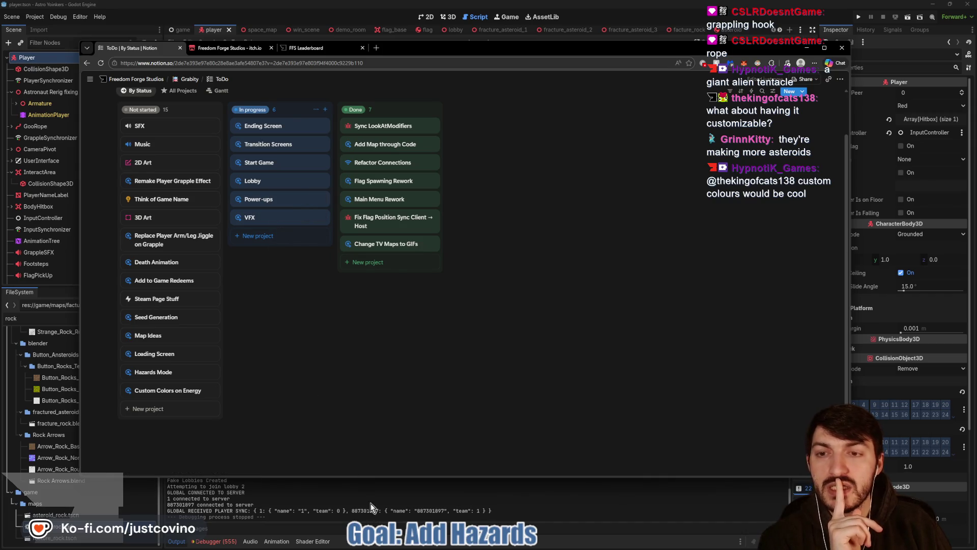
click(386, 486)
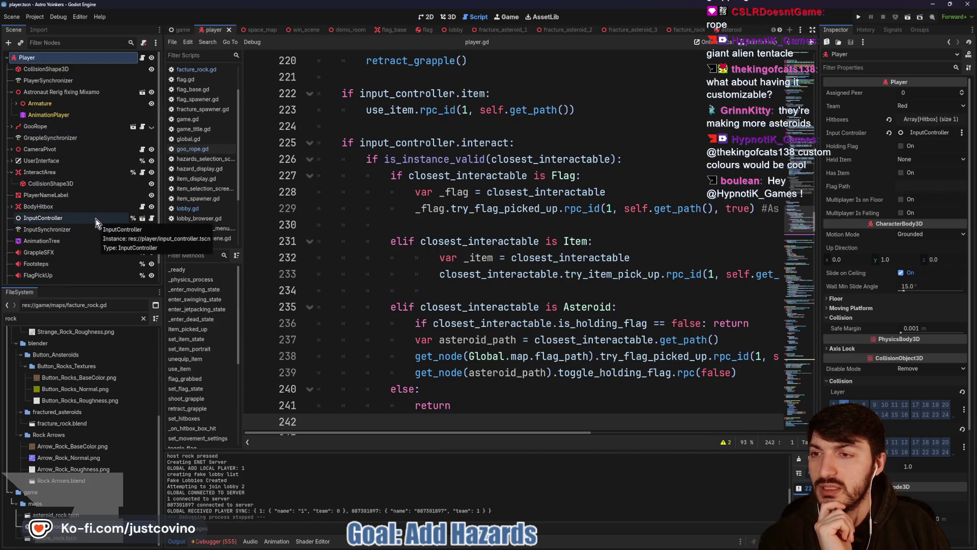
- Open goo_rope_modifier in 3D, orbit around the glowing goo rope, and select the Armature node
click(133, 126)
click(447, 16)
mouse_move(650, 234)
mouse_down()
mouse_move(626, 273)
mouse_move(569, 248)
mouse_move(627, 262)
mouse_up()
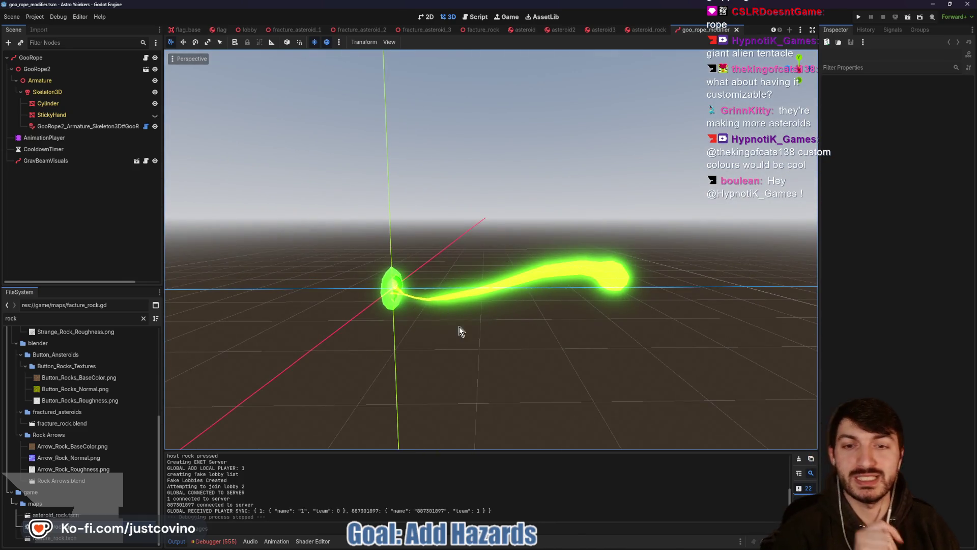
scroll(417, 312, up, 3)
drag(443, 257, 407, 239)
scroll(527, 293, down, 3)
scroll(527, 293, up, 3)
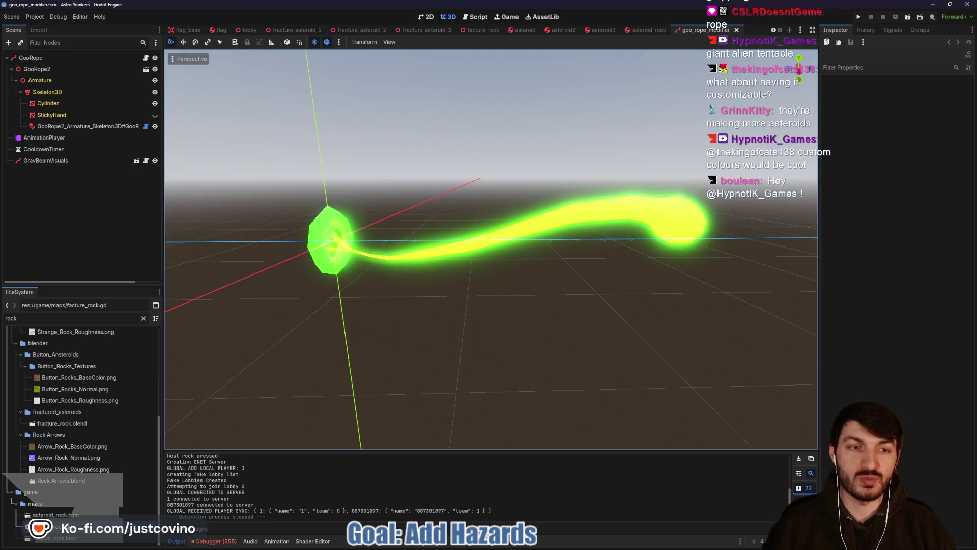
mouse_move(728, 224)
mouse_down()
mouse_move(834, 168)
mouse_move(729, 216)
mouse_up()
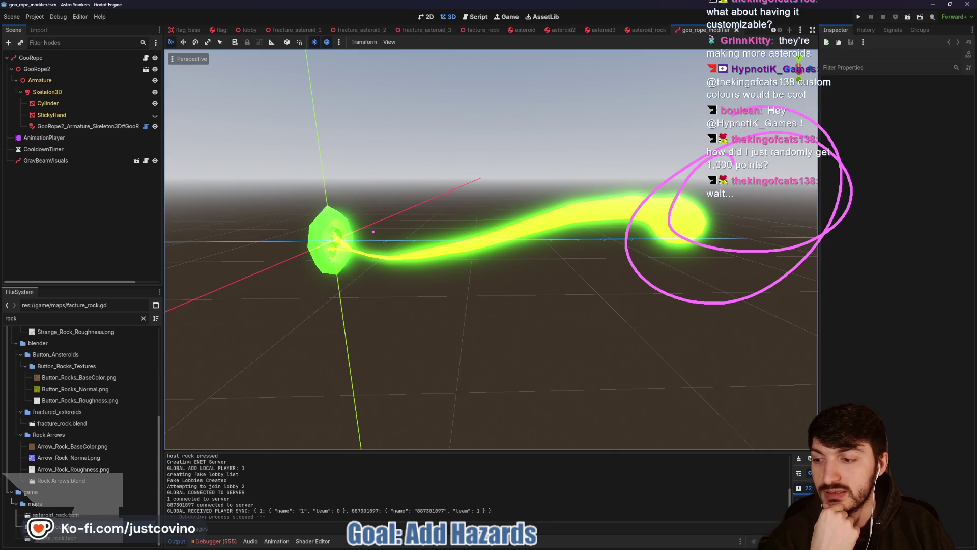
mouse_move(313, 218)
mouse_down()
mouse_move(359, 291)
mouse_move(365, 205)
mouse_up()
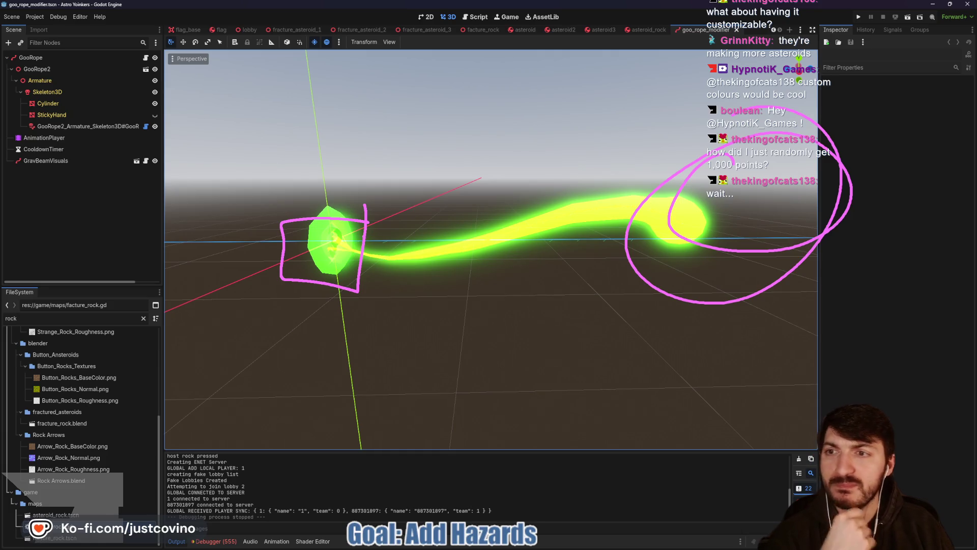
key(Escape)
click(51, 81)
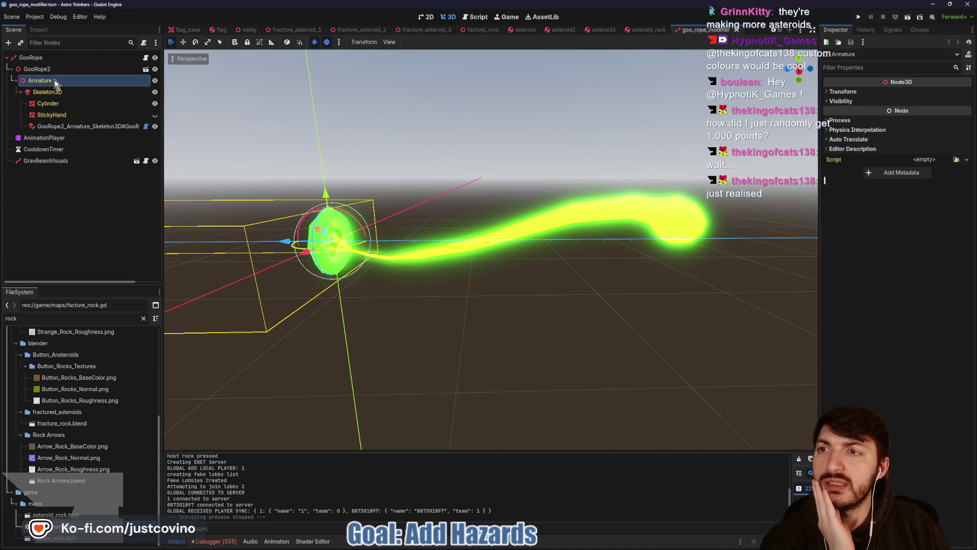
- Inspect the Cylinder mesh and the Skeleton3D bone list, then bring up the Notion board
click(65, 104)
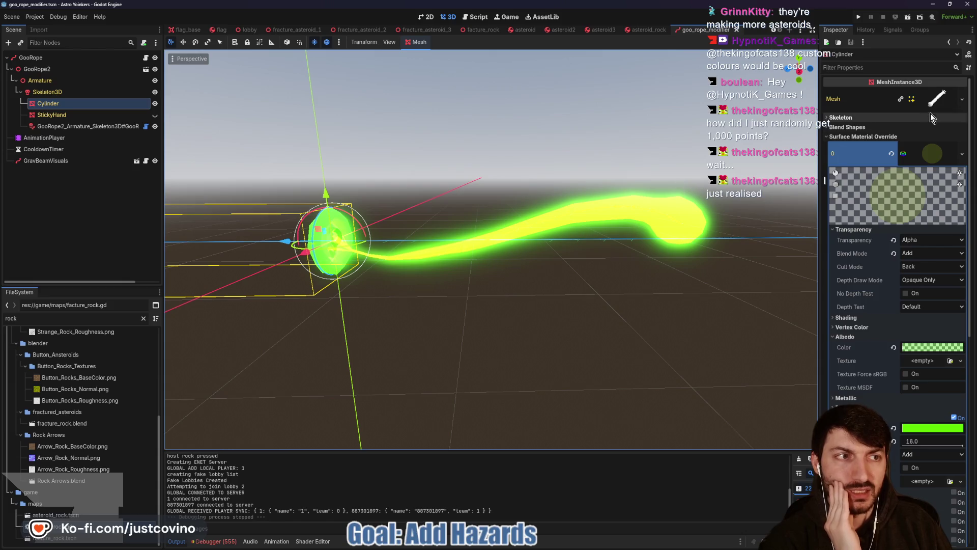
click(934, 101)
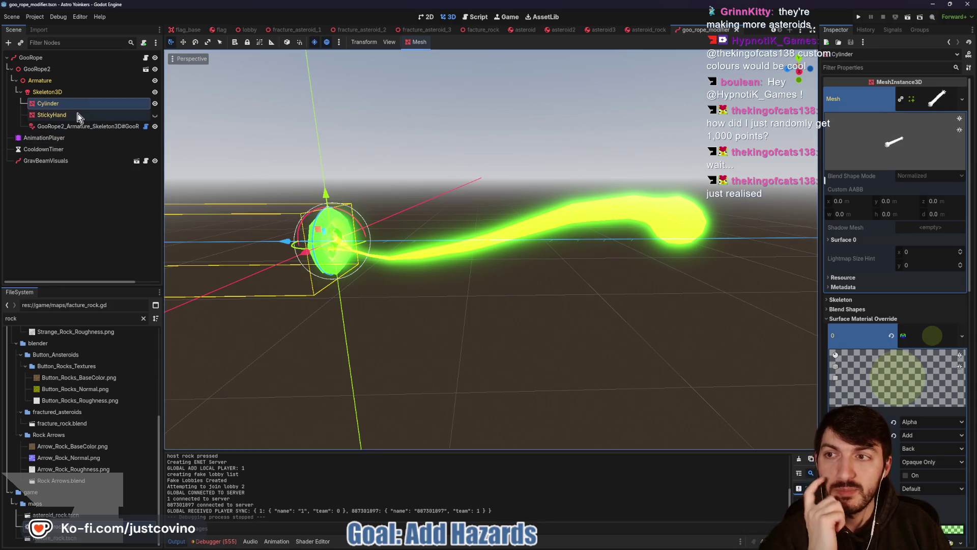
click(56, 92)
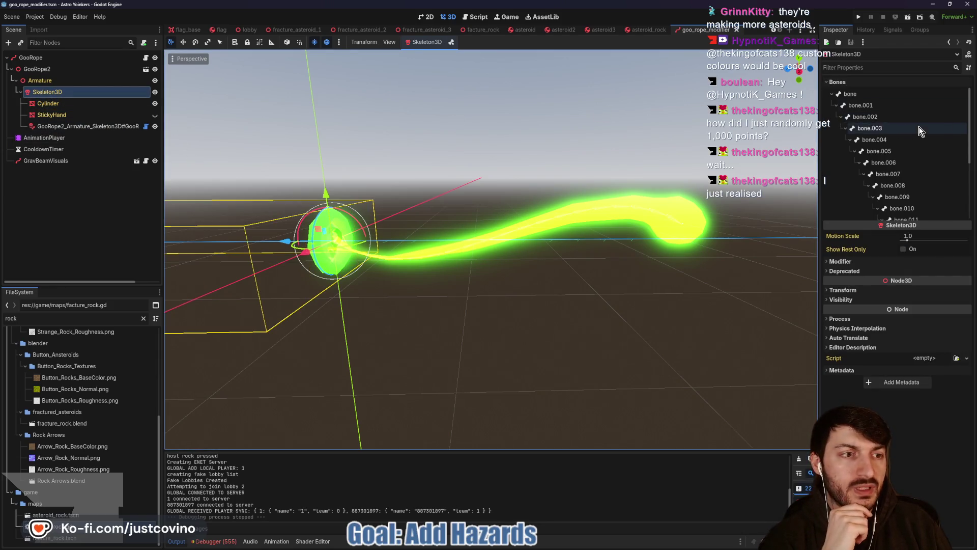
scroll(921, 131, up, 3)
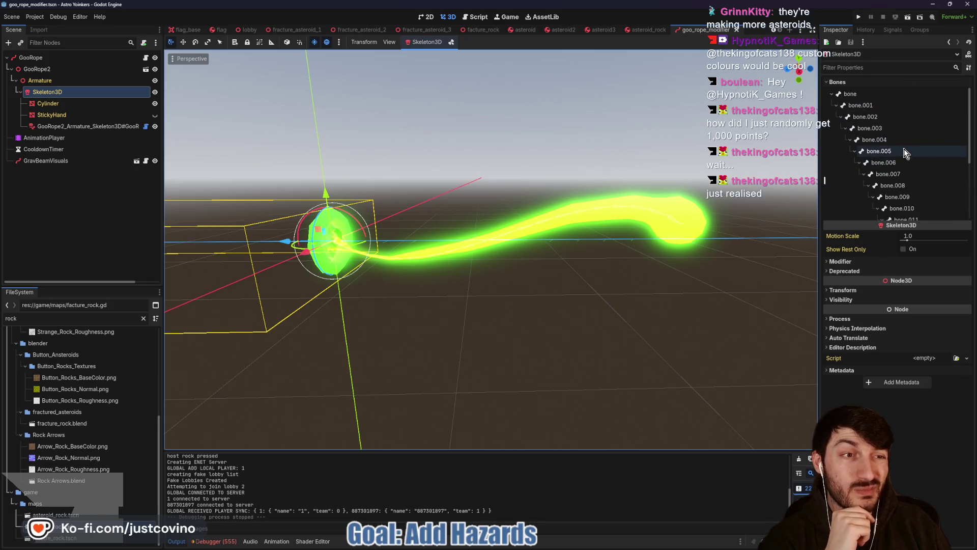
scroll(905, 152, down, 1)
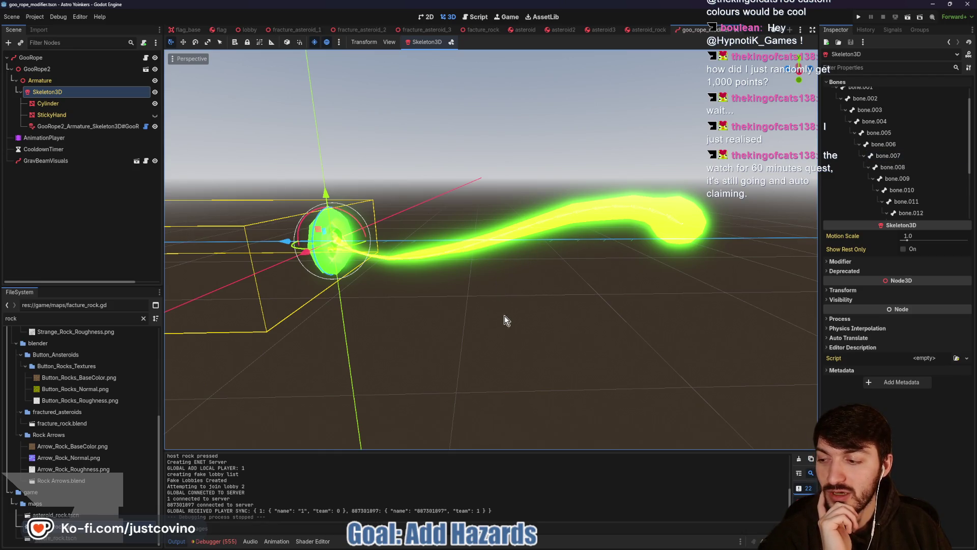
click(532, 542)
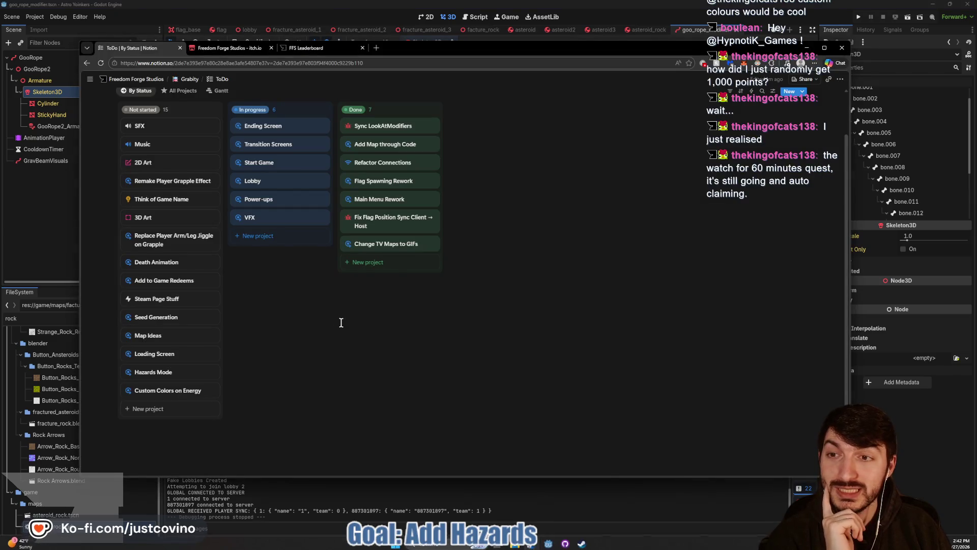
- Reload the FFS Leaderboard page and scroll through the current rankings
click(303, 49)
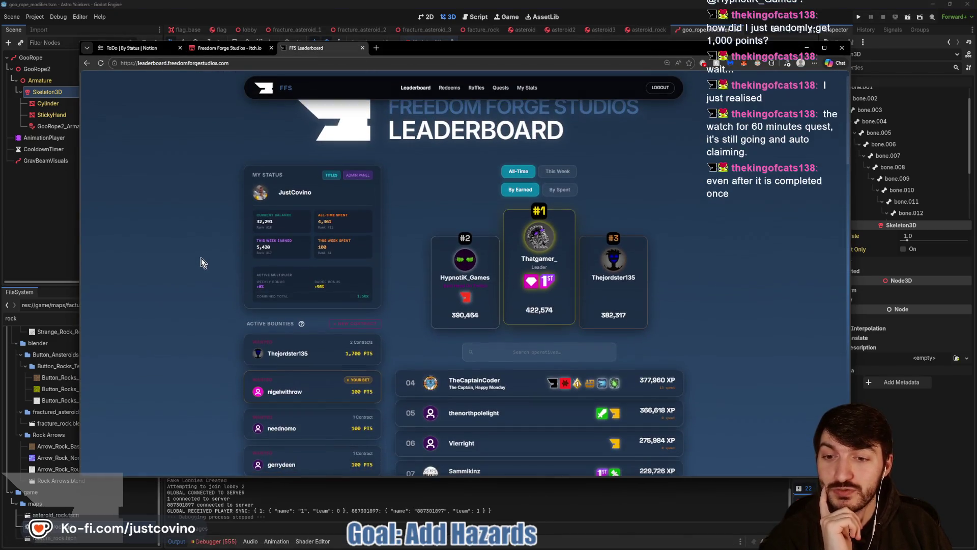
click(102, 63)
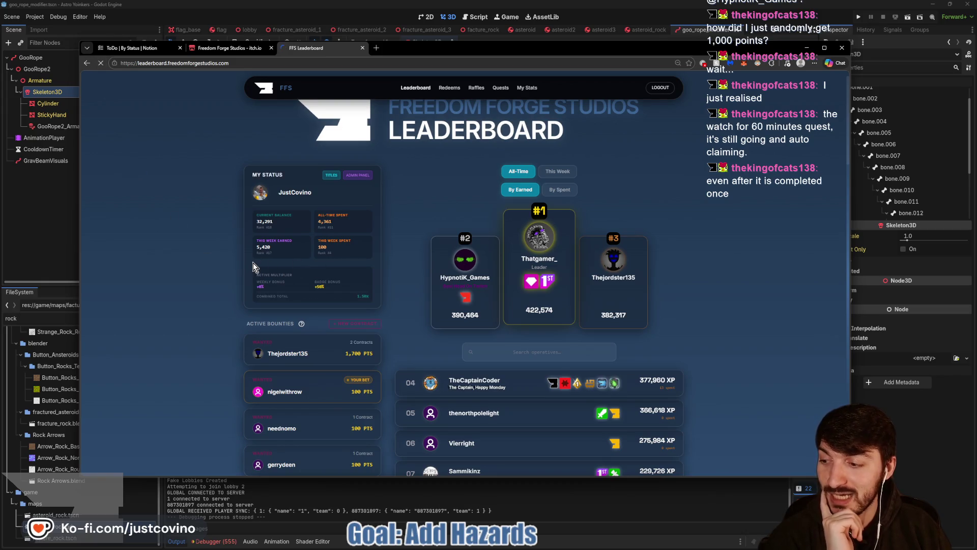
scroll(252, 263, down, 3)
scroll(191, 260, down, 1)
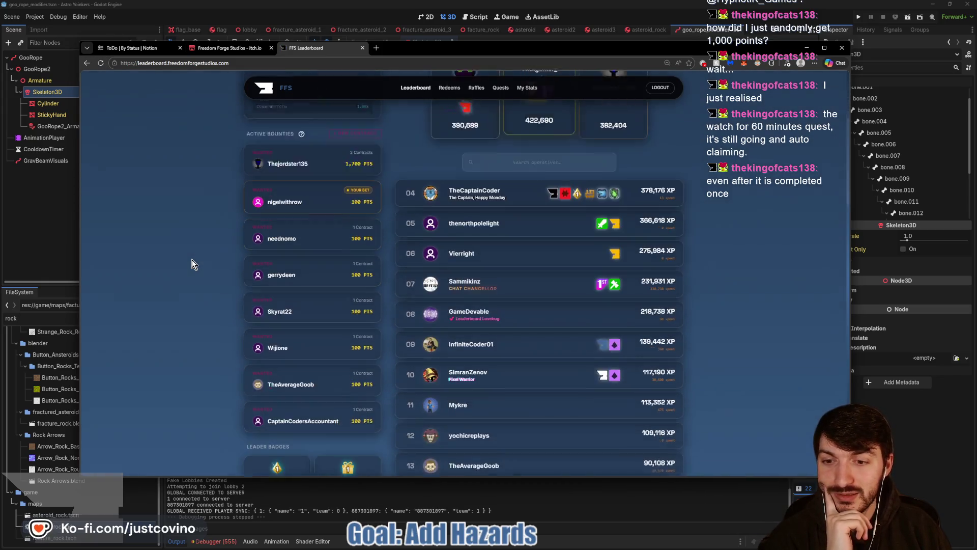
scroll(191, 259, down, 6)
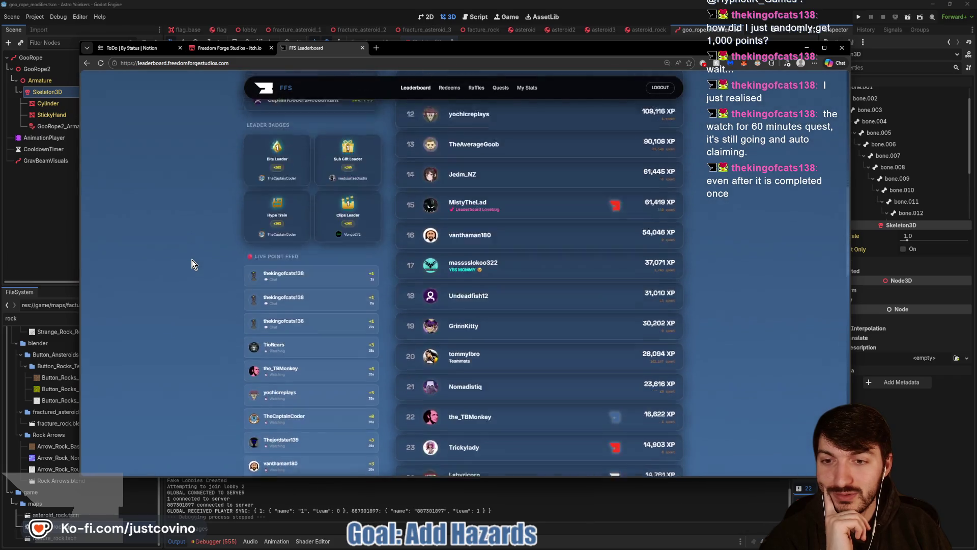
scroll(191, 259, down, 2)
scroll(254, 249, down, 2)
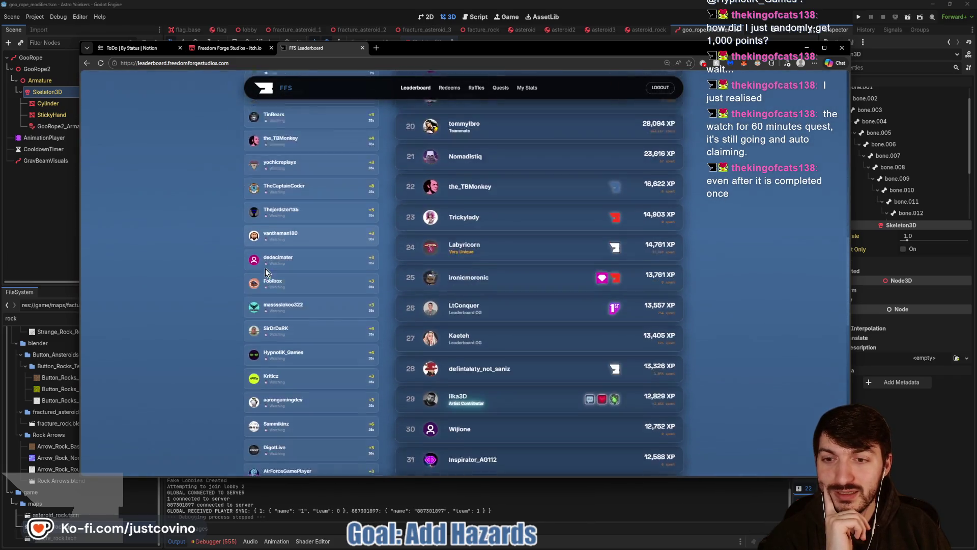
scroll(264, 269, down, 1)
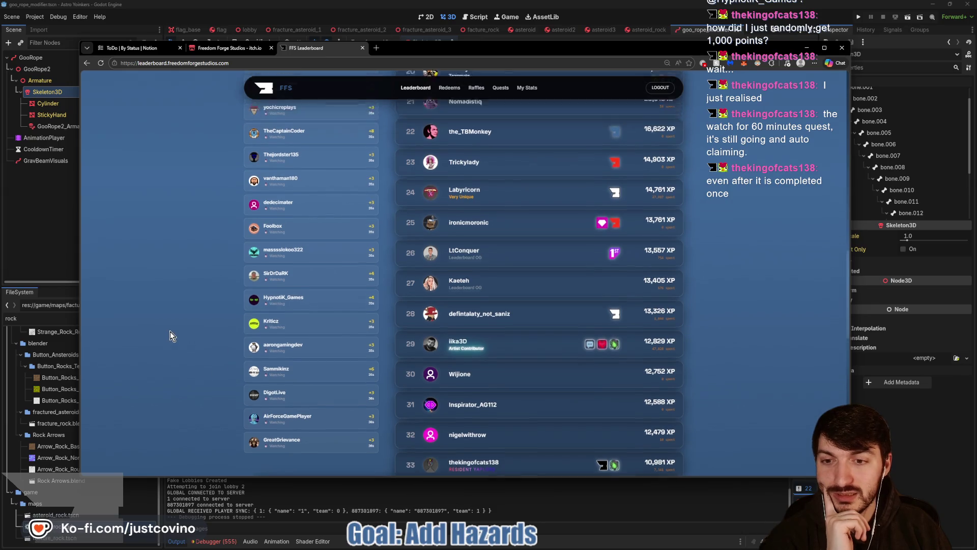
scroll(170, 331, up, 7)
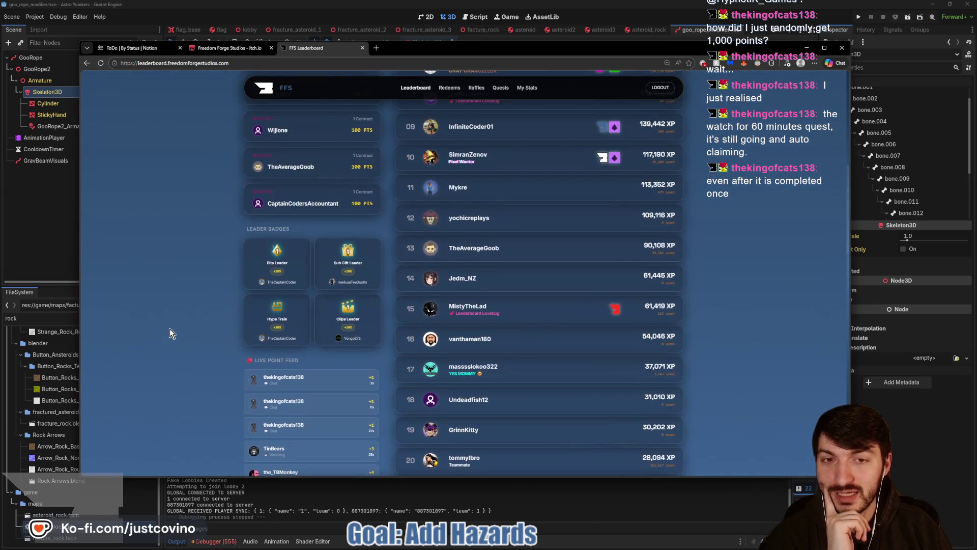
scroll(169, 328, up, 6)
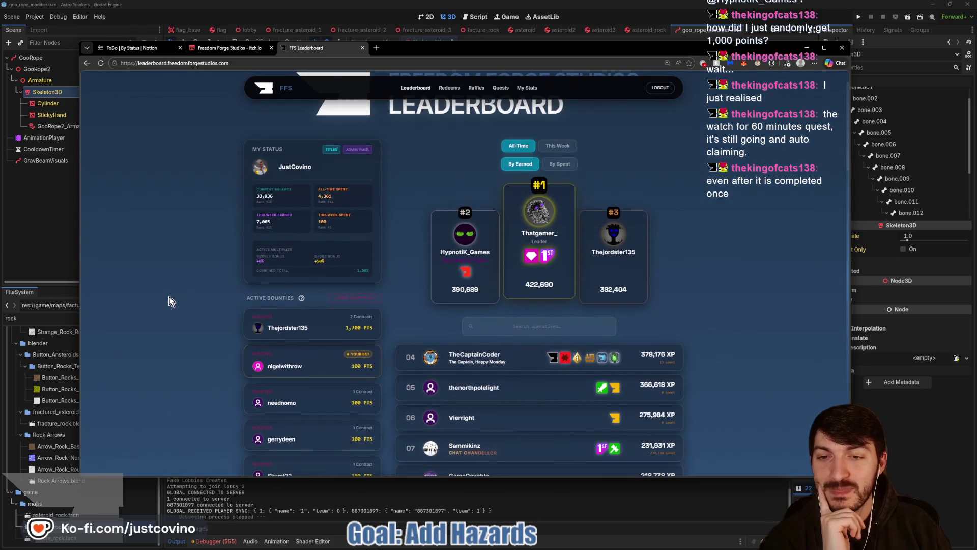
scroll(169, 297, up, 1)
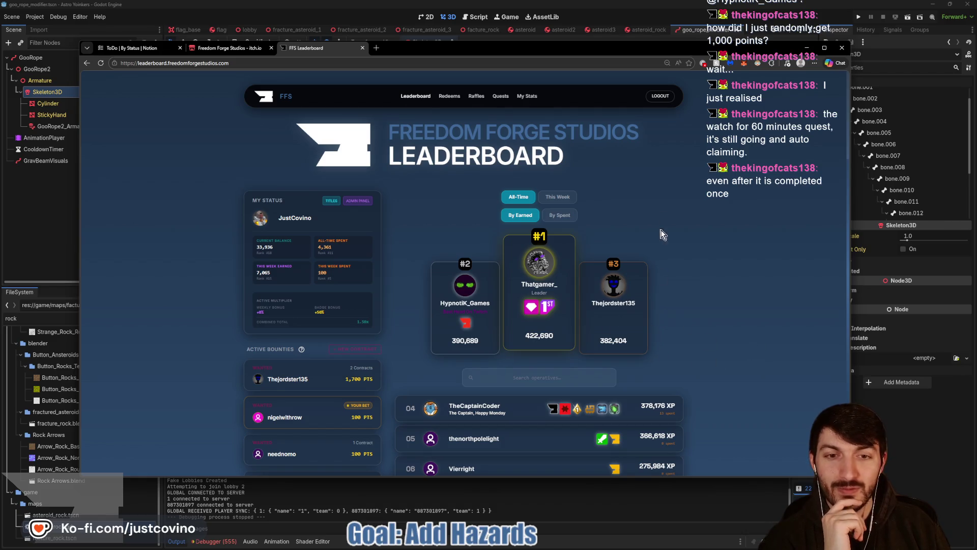
- View the This Week rankings, then minimize the browser back to Godot
click(557, 197)
scroll(727, 249, down, 2)
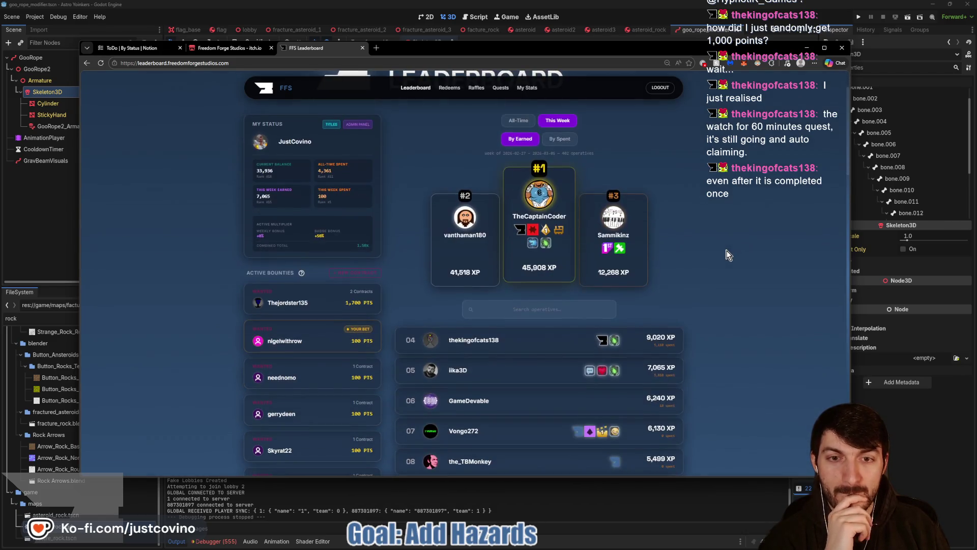
scroll(727, 255, down, 3)
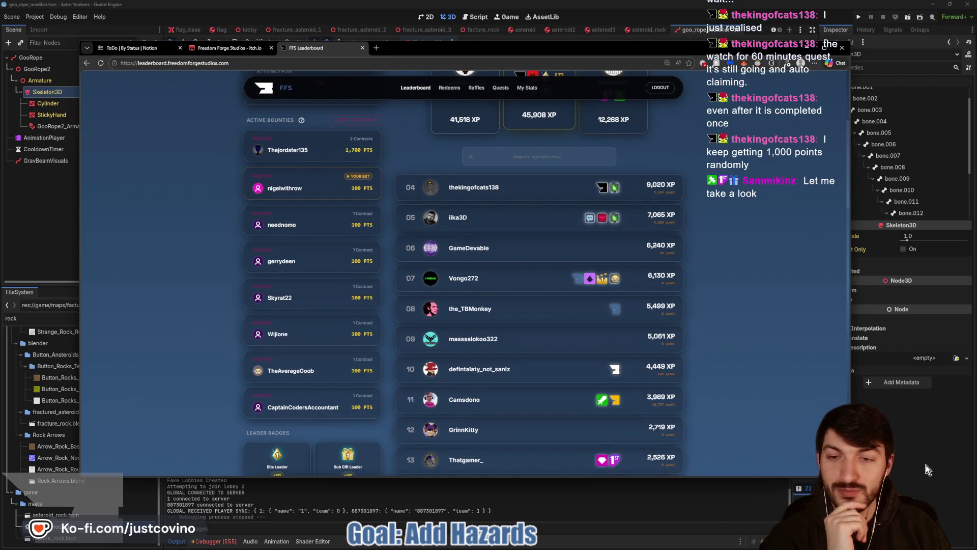
click(912, 459)
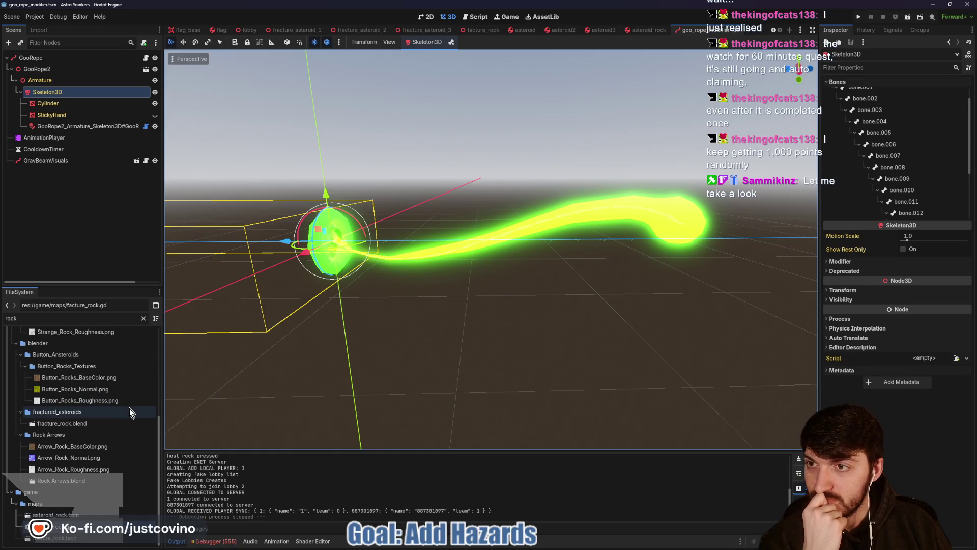
- Clear the 'rock' filter from Godot's FileSystem and browse the project tree
scroll(117, 407, up, 5)
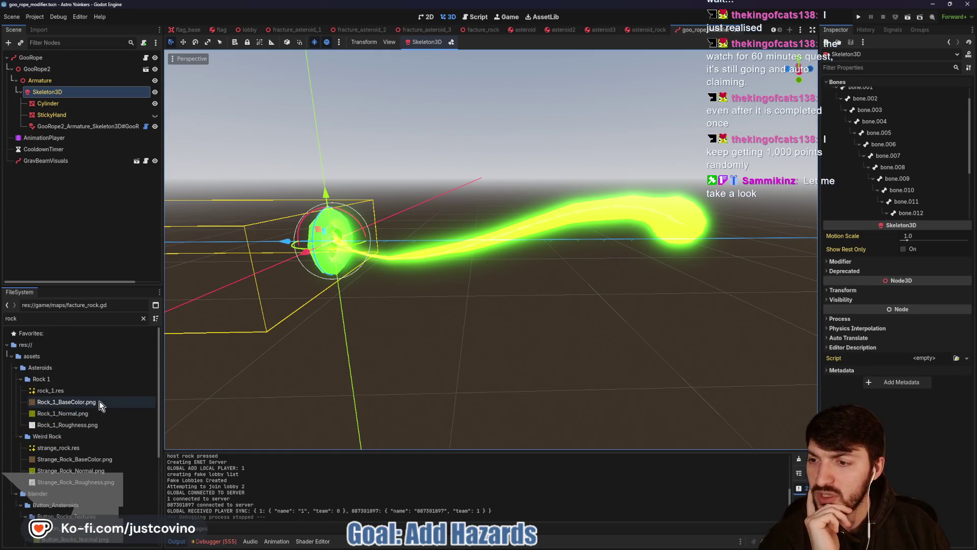
click(143, 318)
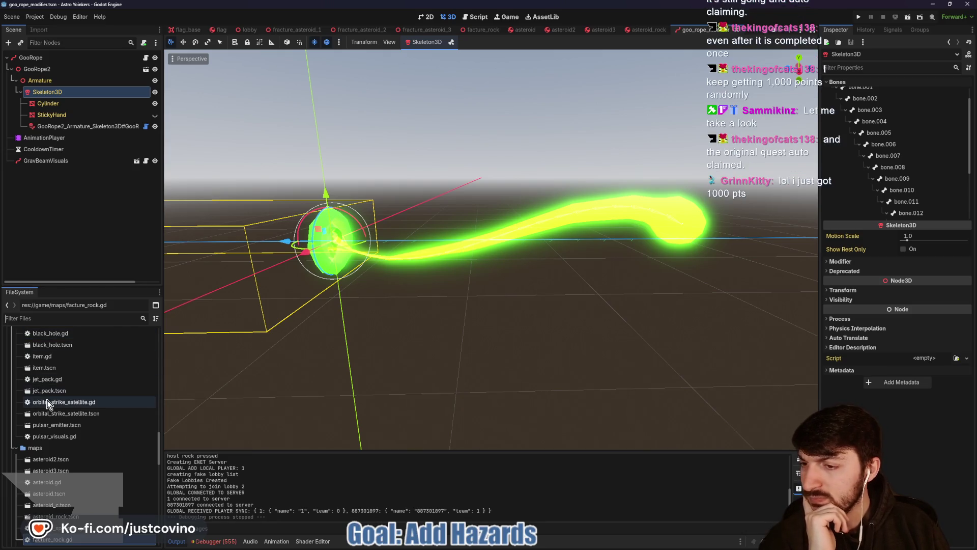
scroll(71, 399, up, 5)
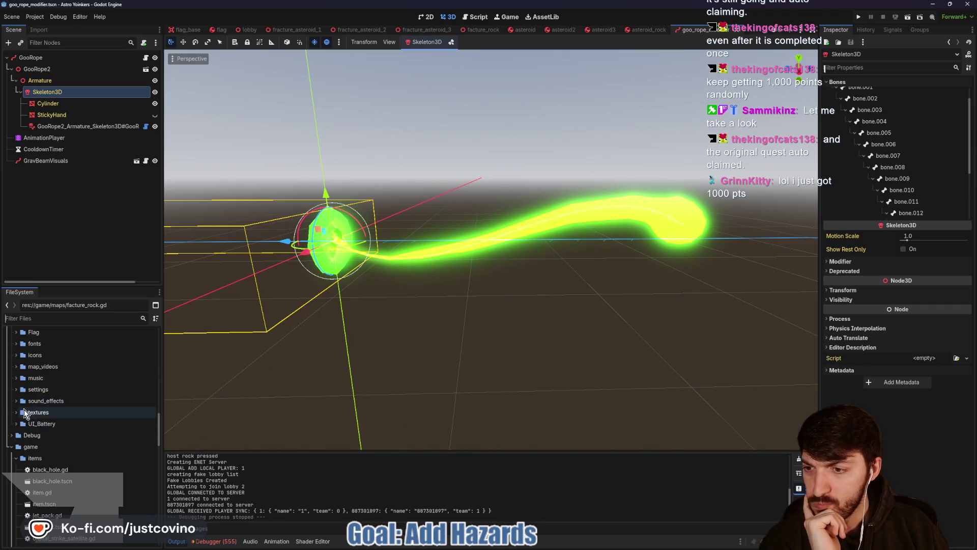
scroll(25, 414, down, 10)
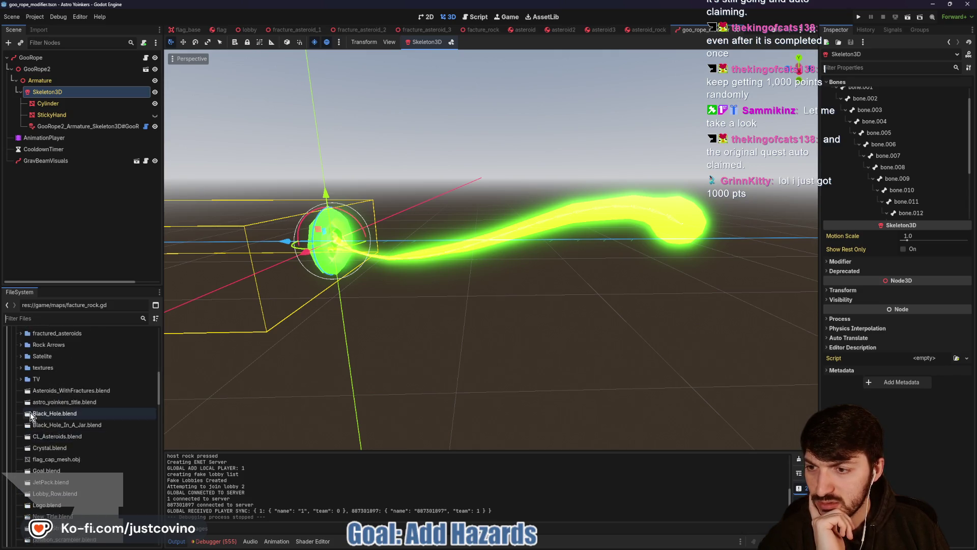
scroll(30, 414, up, 4)
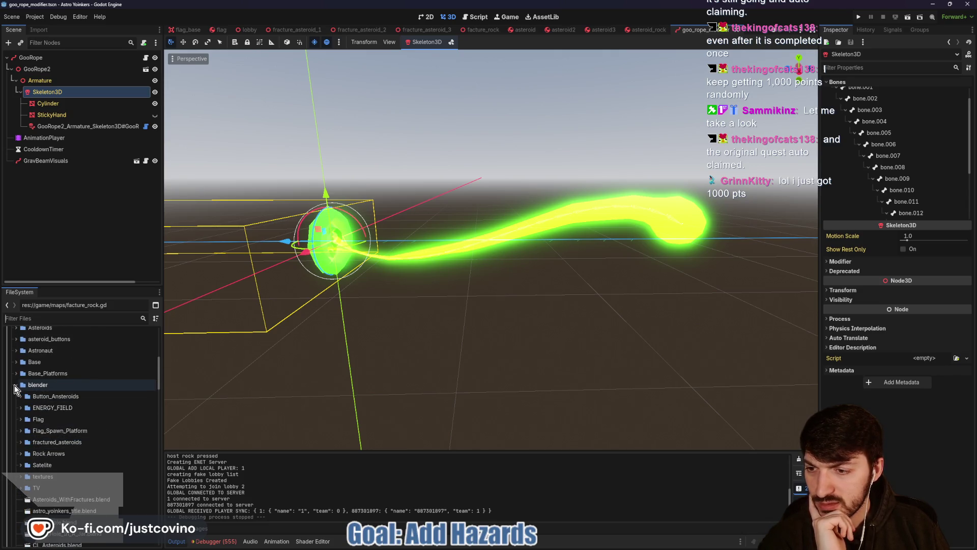
scroll(68, 431, down, 2)
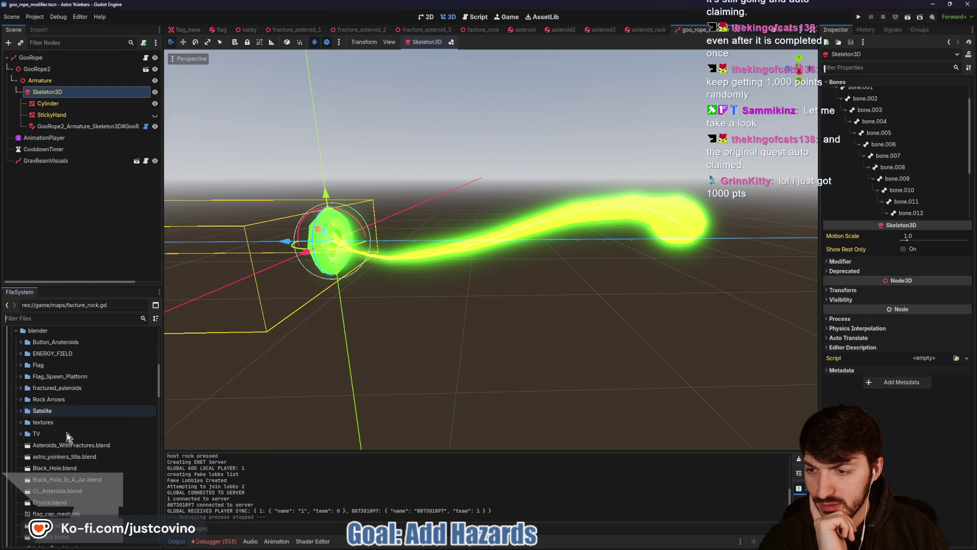
scroll(85, 449, down, 2)
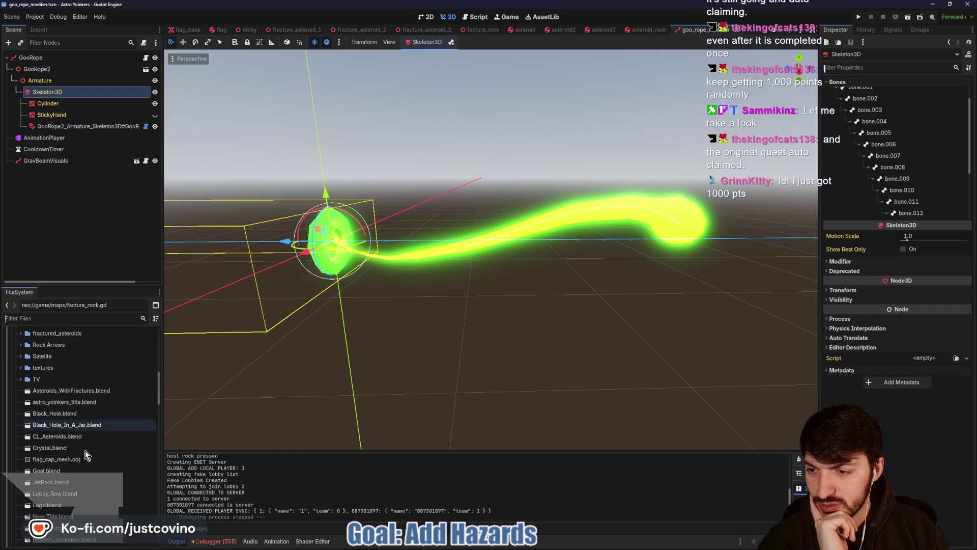
scroll(79, 463, down, 2)
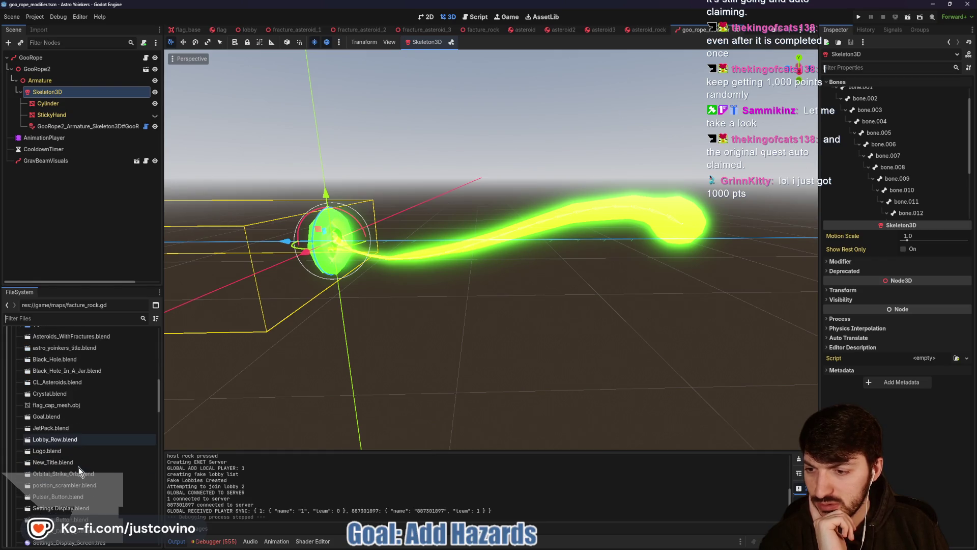
scroll(81, 484, down, 2)
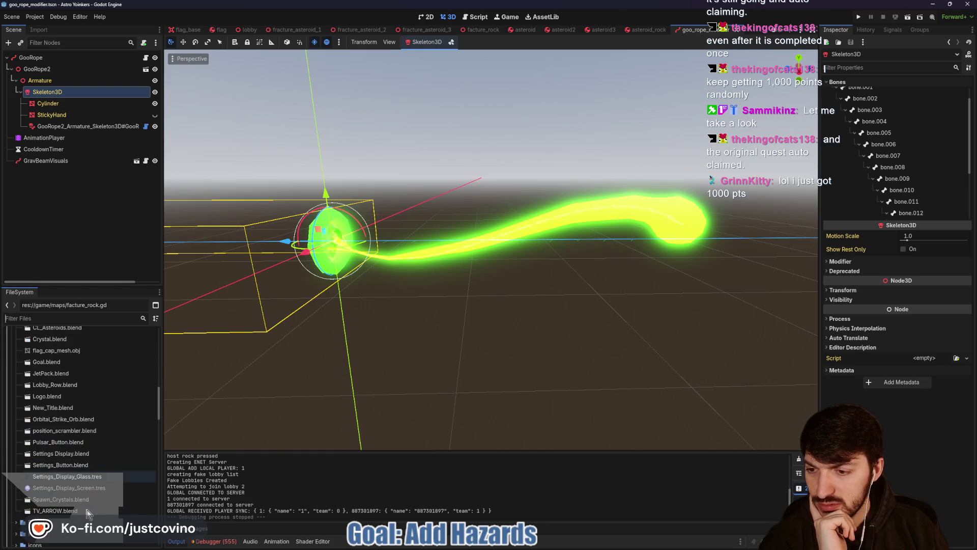
scroll(73, 486, up, 10)
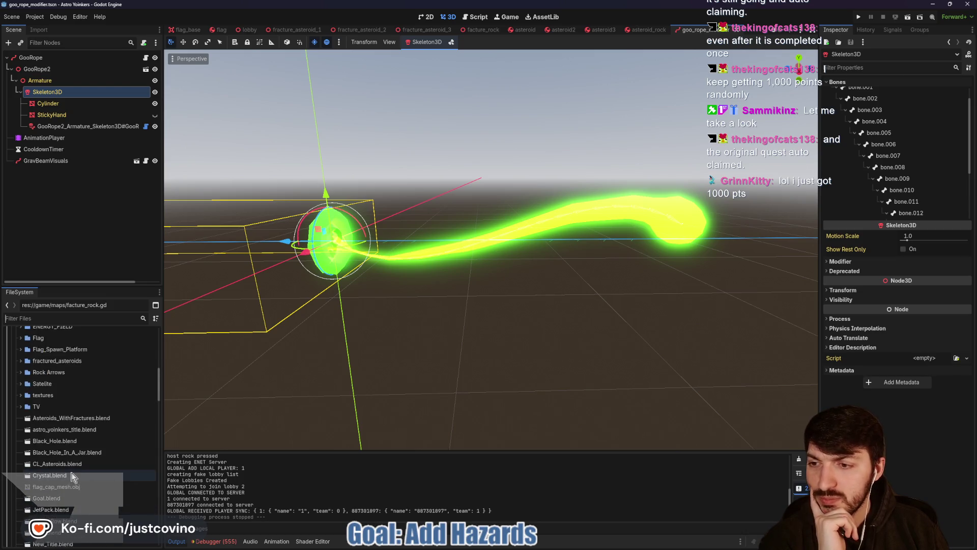
- Filter the FileSystem by 'goo' and bring up File Explorer
click(56, 317)
text(goo)
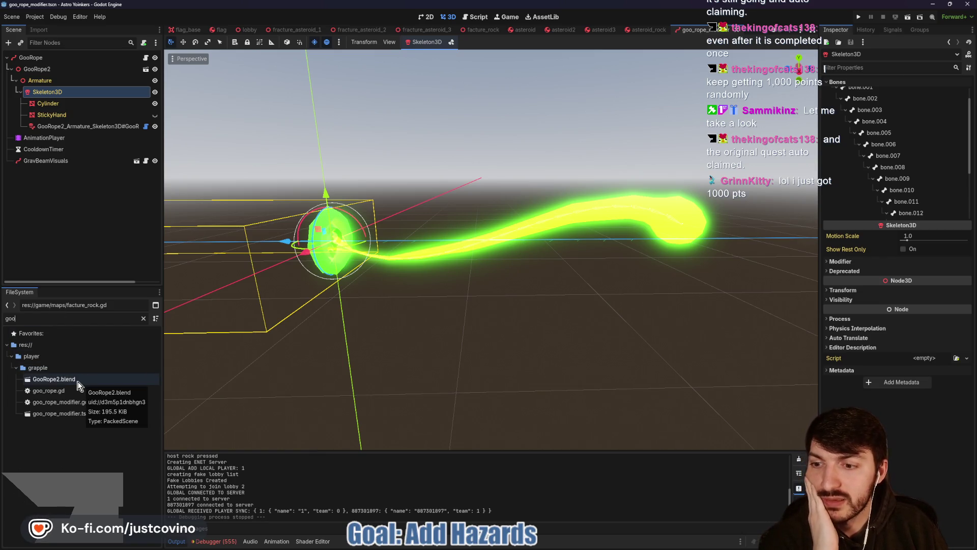
click(516, 541)
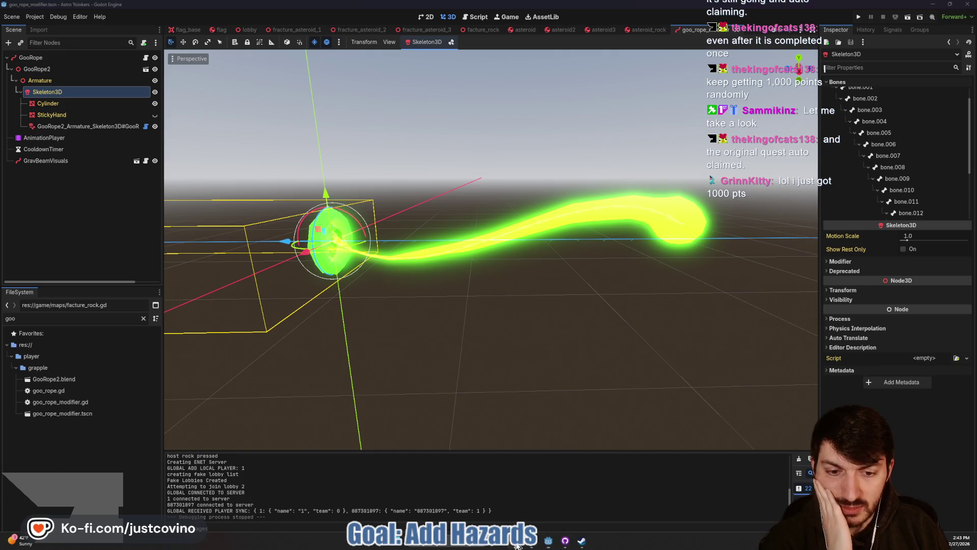
- Browse from the Desktop to ctf_tower\player\grapple and select GooRope2.blend
click(201, 255)
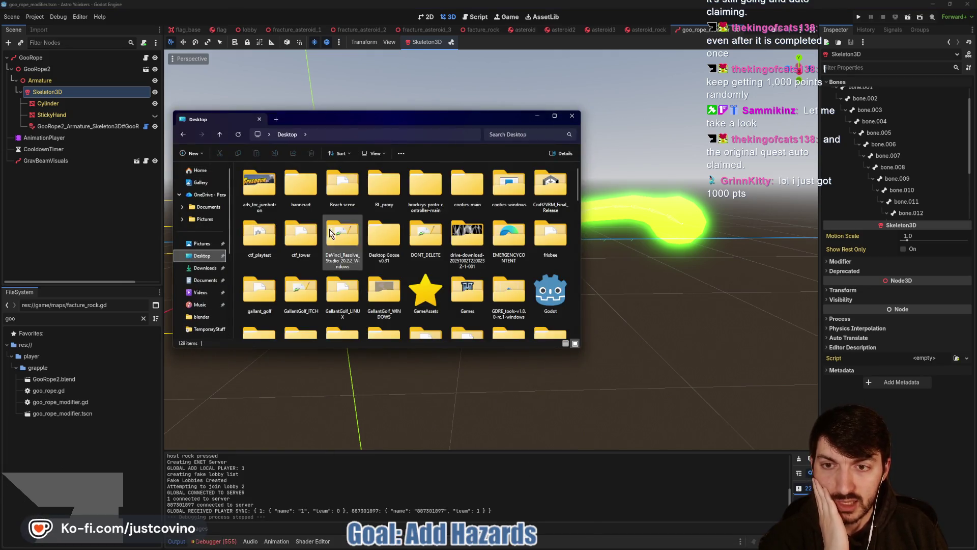
double_click(301, 234)
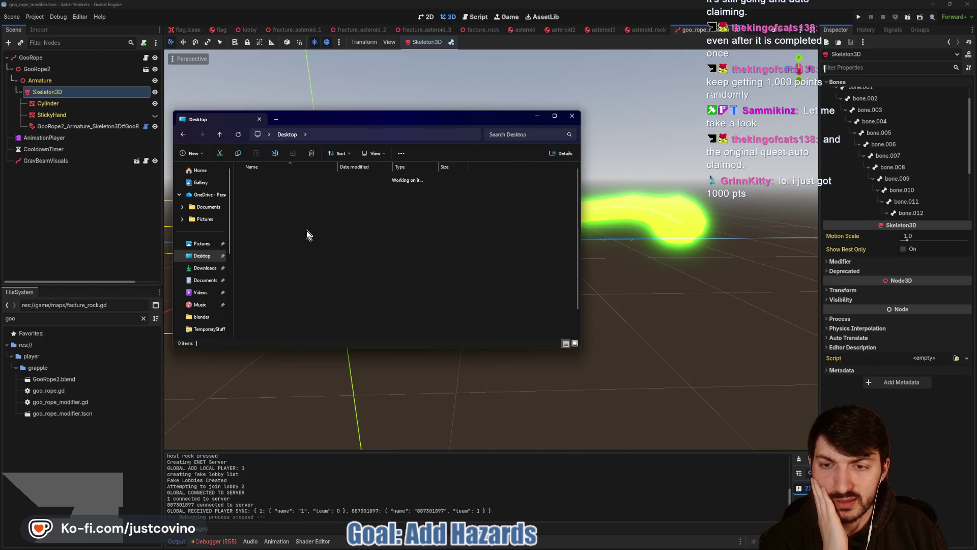
double_click(272, 211)
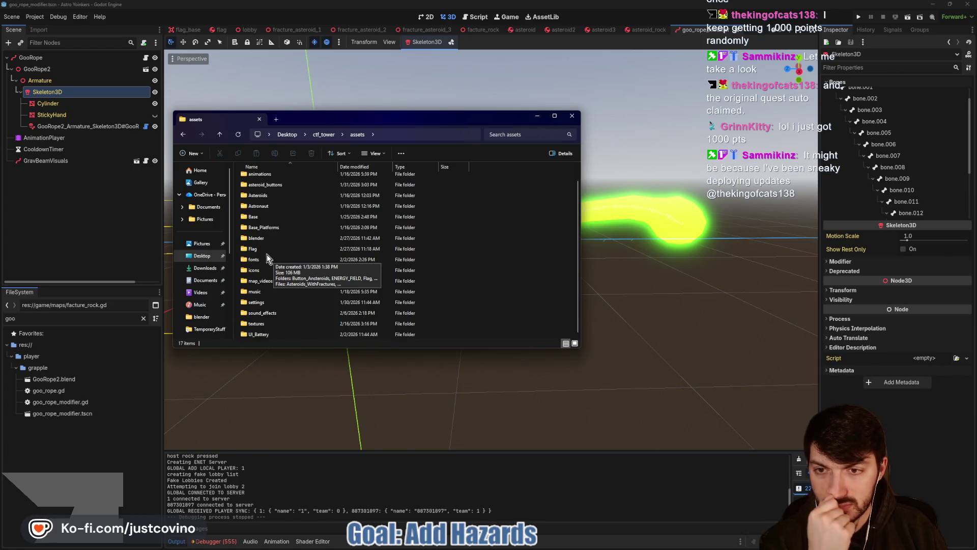
double_click(266, 254)
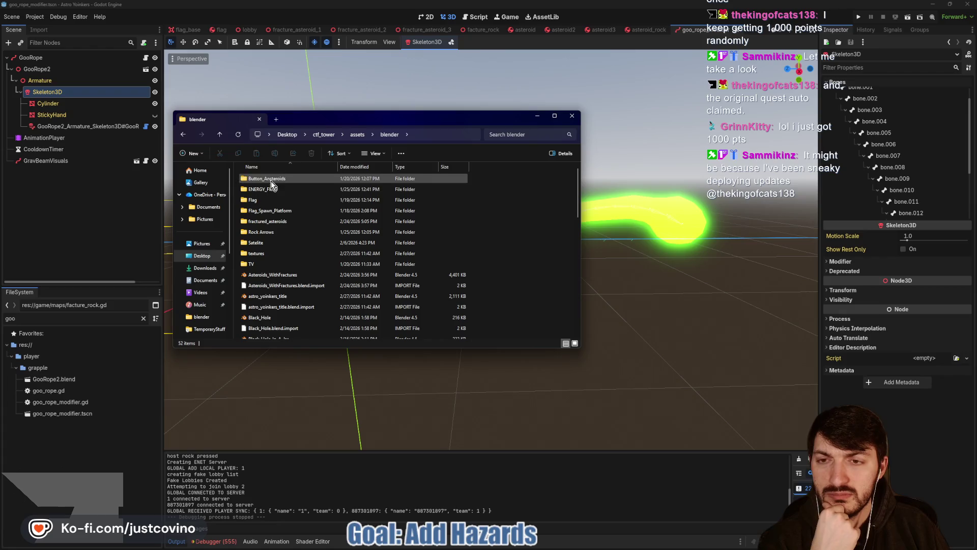
click(219, 134)
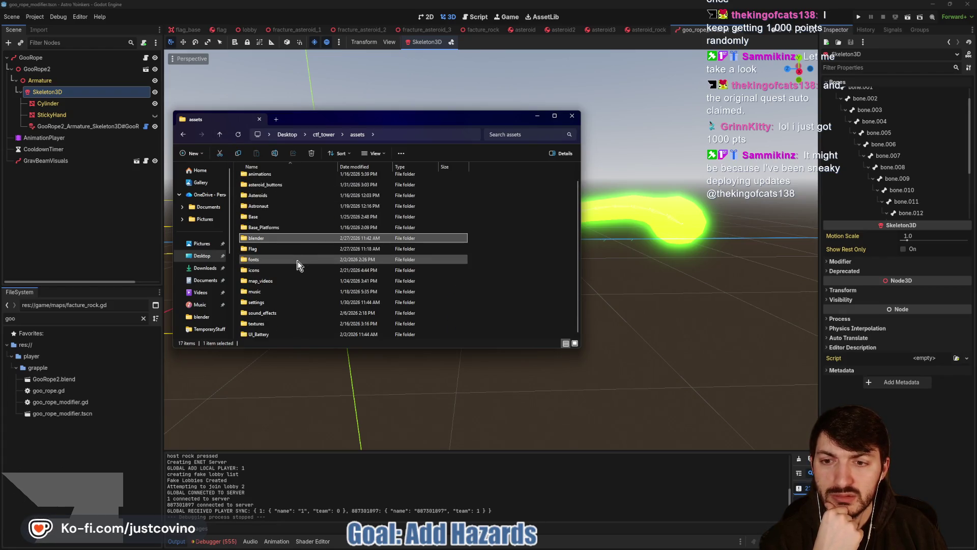
click(220, 134)
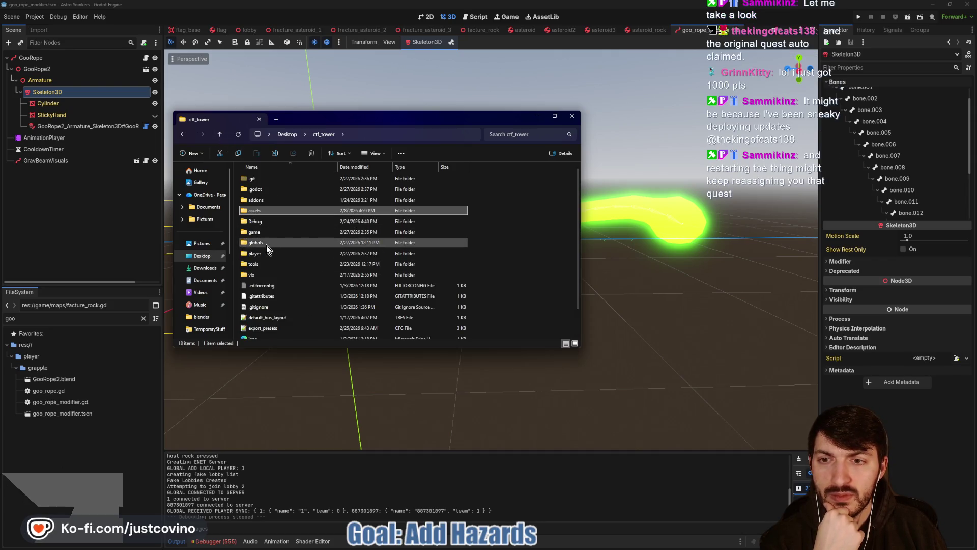
double_click(262, 253)
double_click(282, 176)
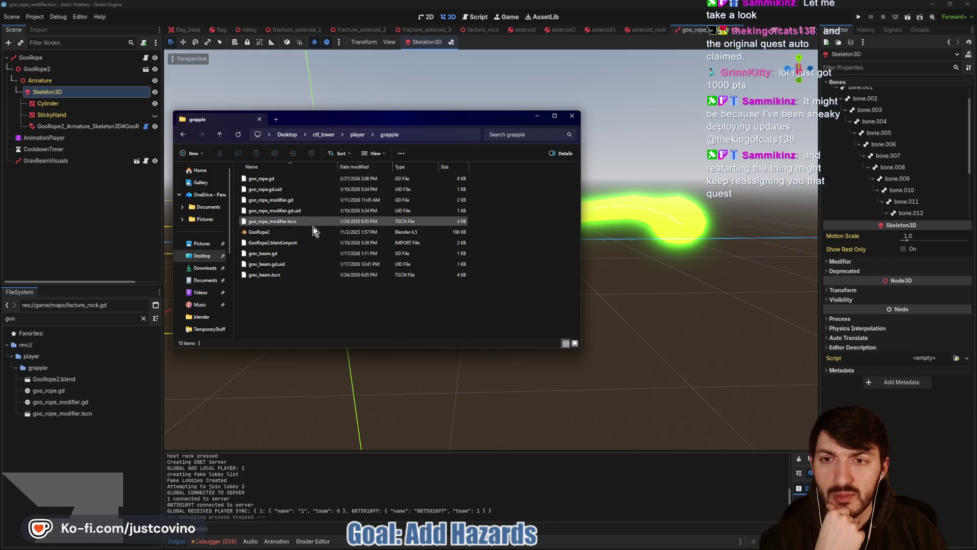
click(279, 234)
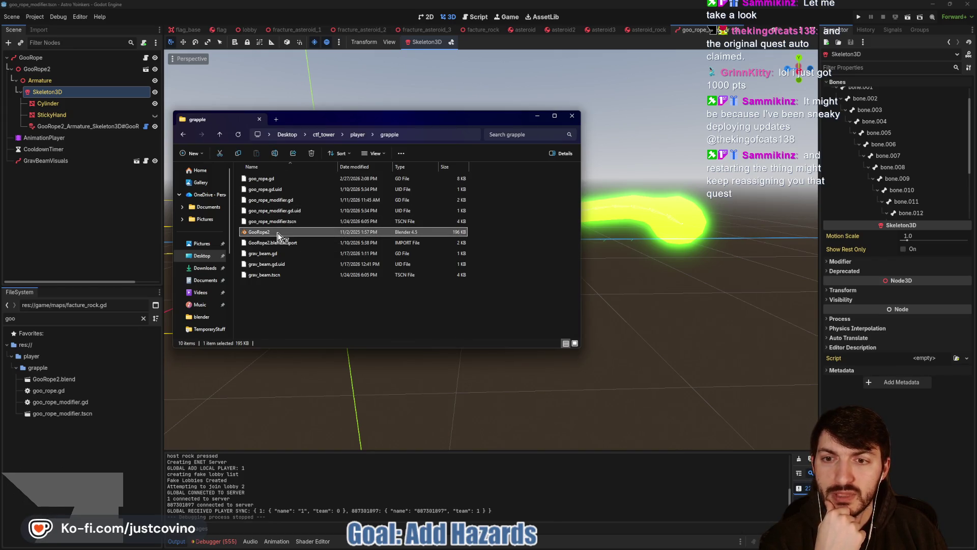
double_click(279, 234)
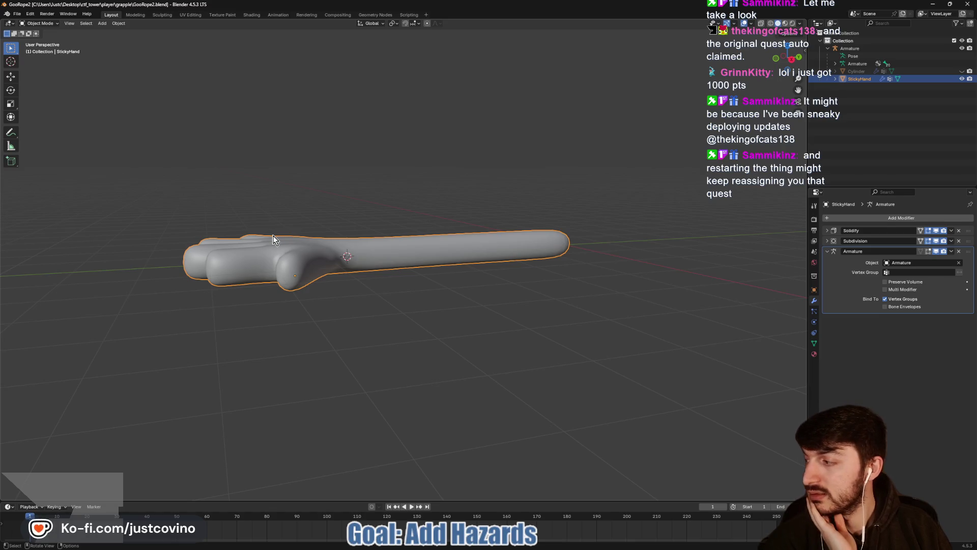
mouse_move(361, 187)
mouse_down()
mouse_move(400, 261)
mouse_move(582, 217)
mouse_move(807, 95)
mouse_up()
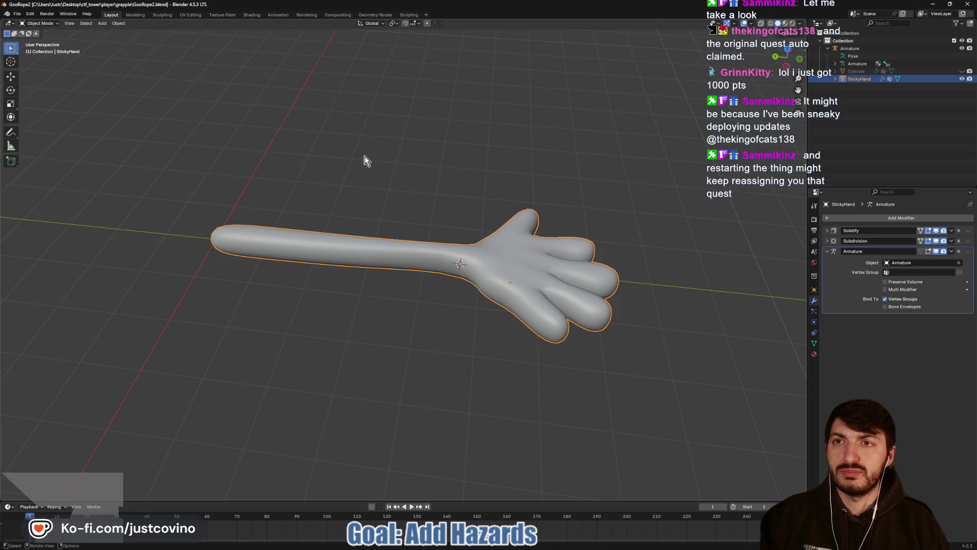
click(961, 79)
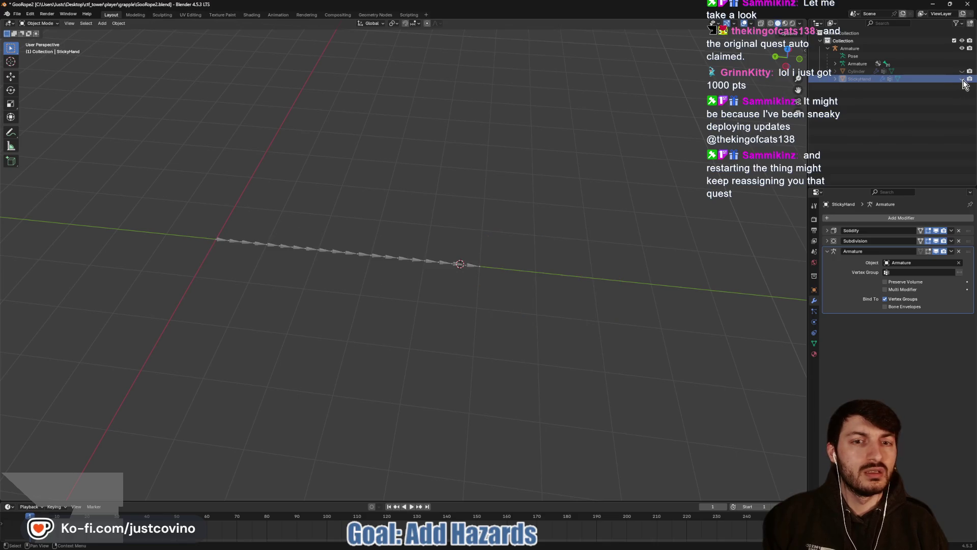
click(962, 72)
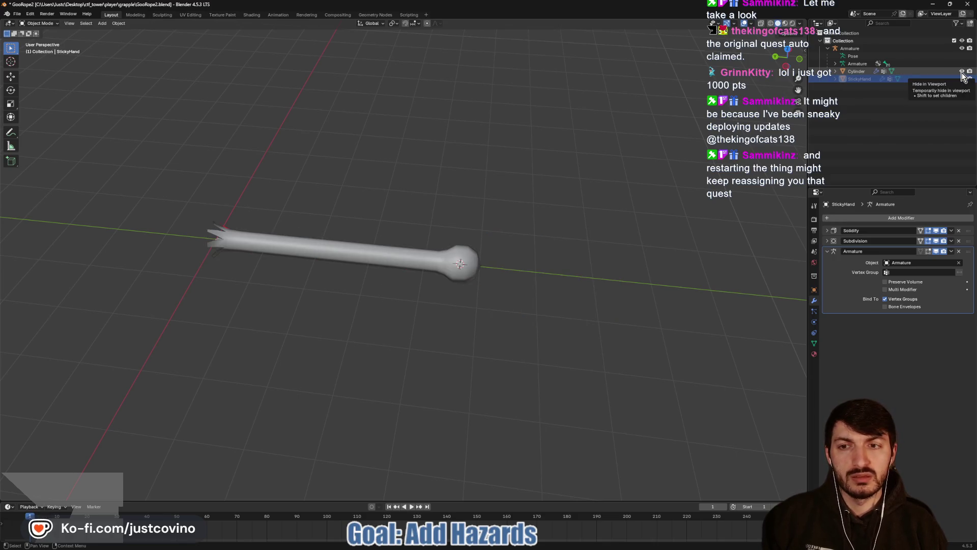
click(962, 71)
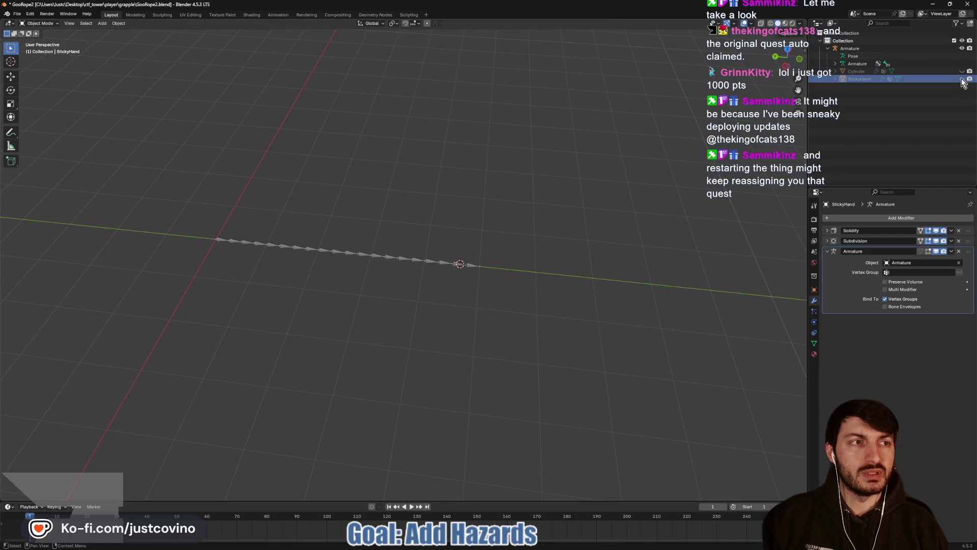
click(961, 78)
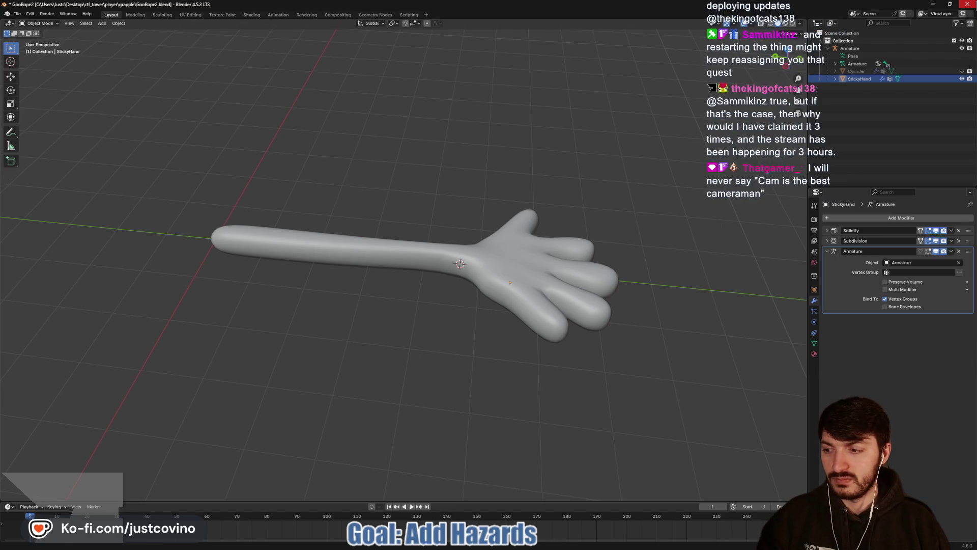
click(967, 4)
click(497, 290)
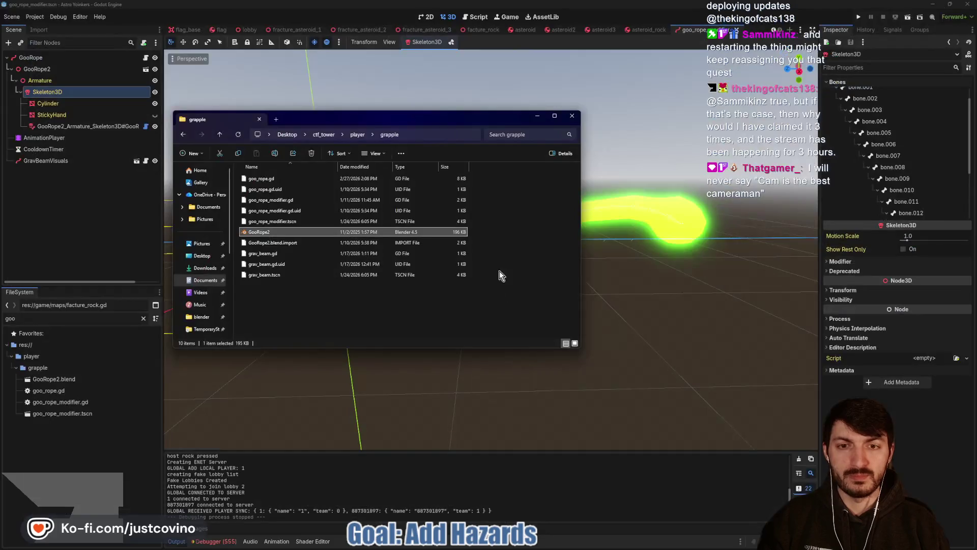
- Launch Blender 4.5 from the Start search and dismiss the splash screen
click(402, 444)
key(super)
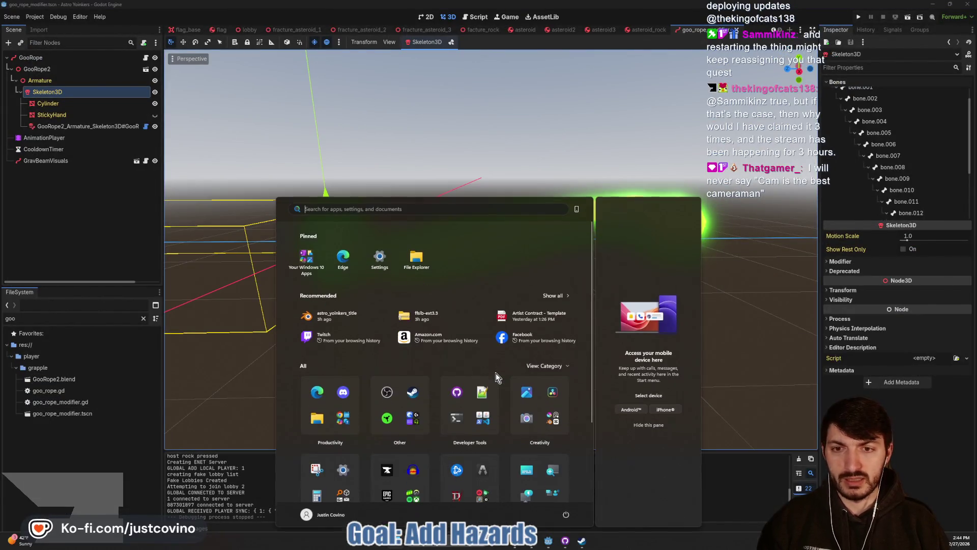
text(blender)
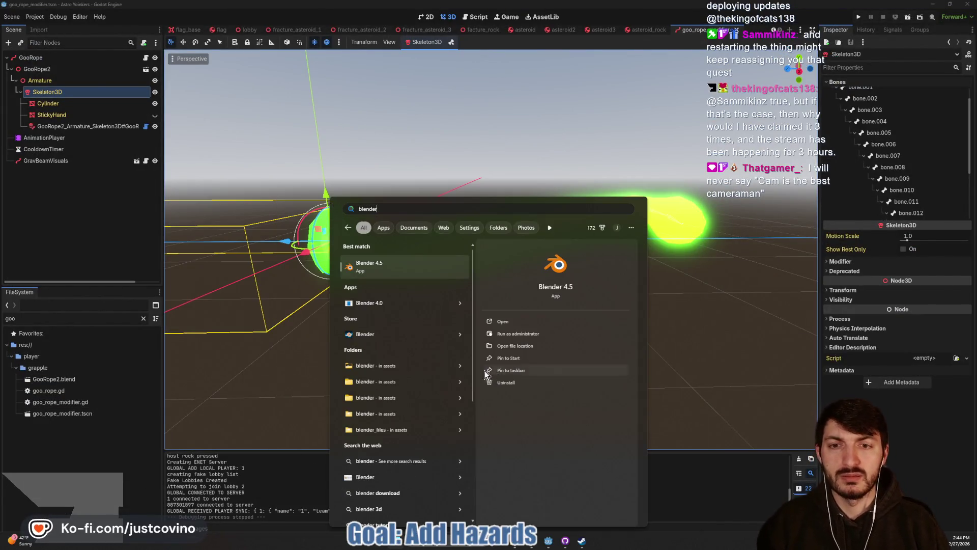
click(400, 267)
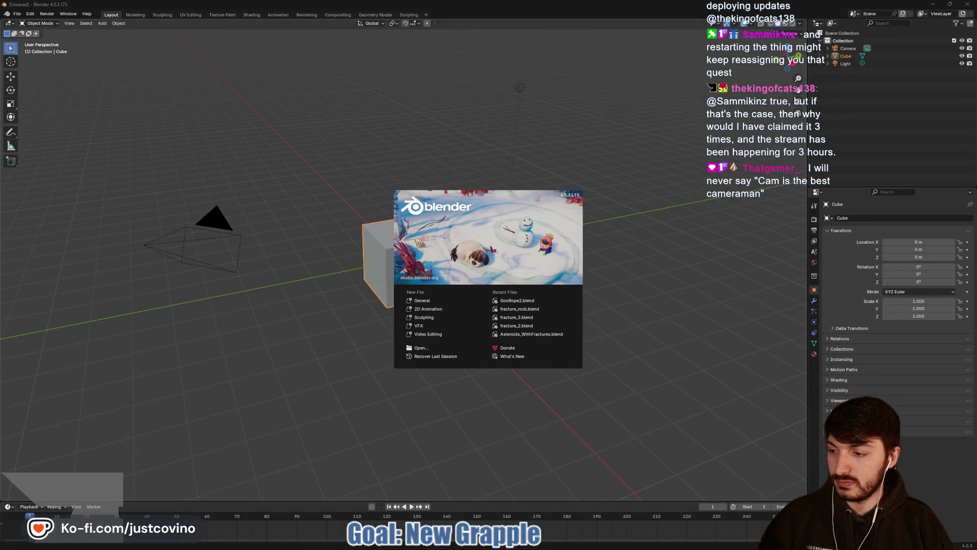
click(423, 301)
- Delete the default cube, camera and light, cancelling the save prompt
key(a)
key(x)
click(432, 292)
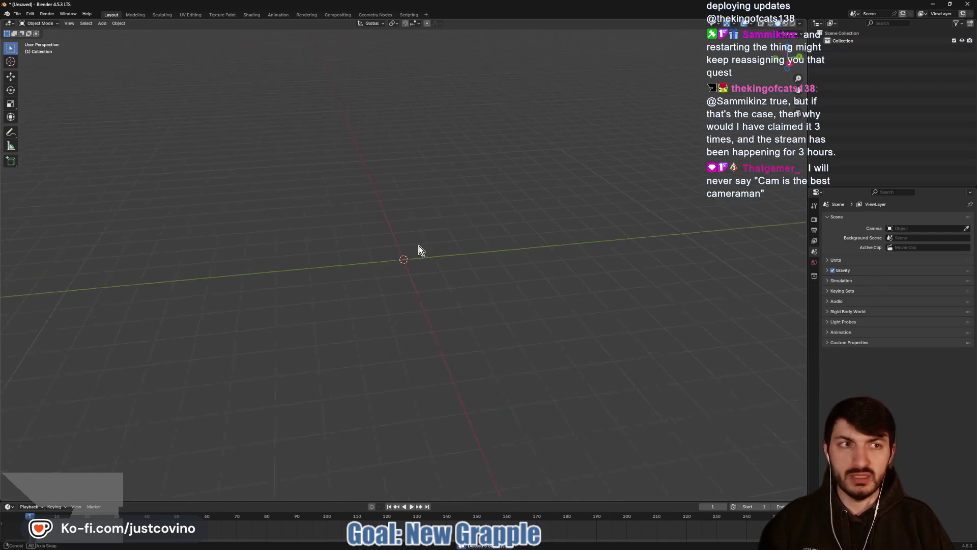
key(ctrl+s)
click(742, 419)
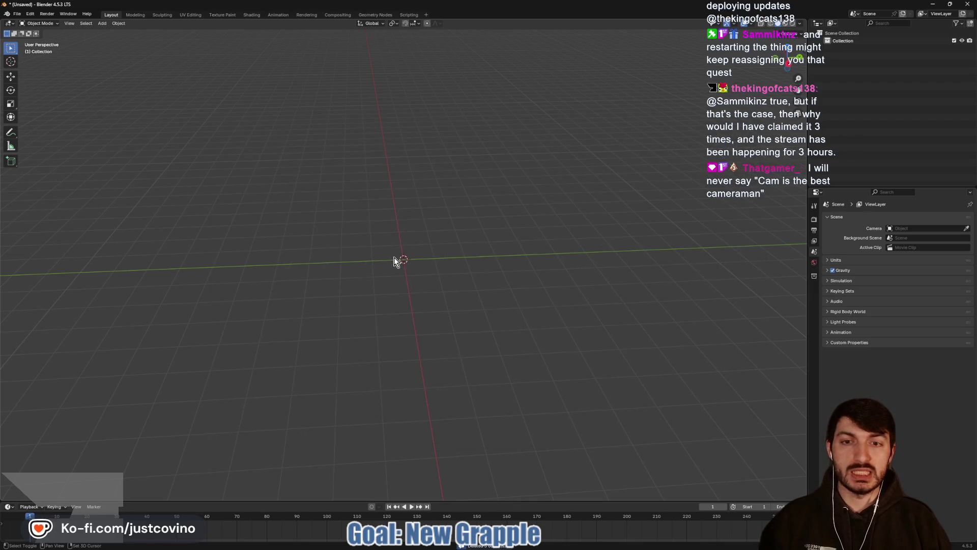
key(shift+a)
- Add a cylinder with 24 vertices and cap fill type Nothing, then enter Edit Mode
mouse_move(368, 269)
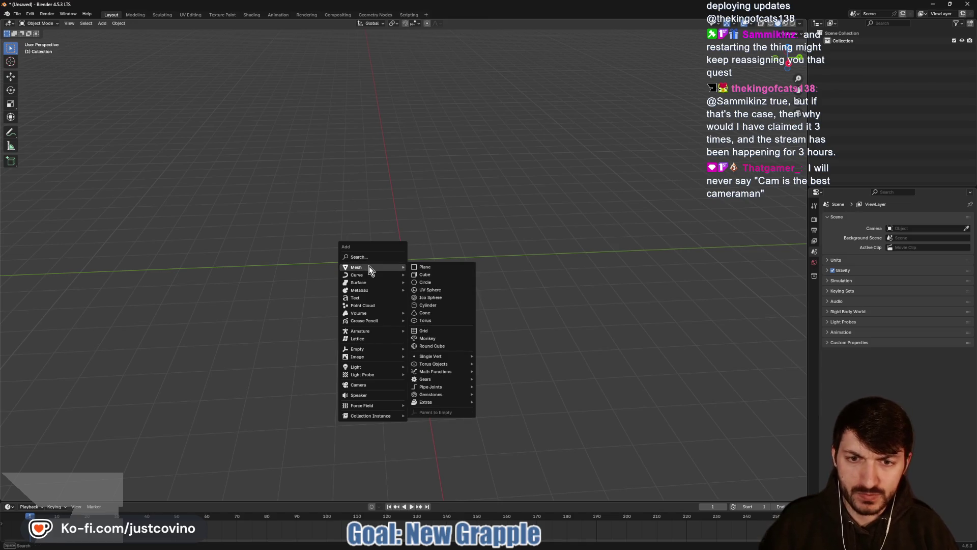
click(435, 305)
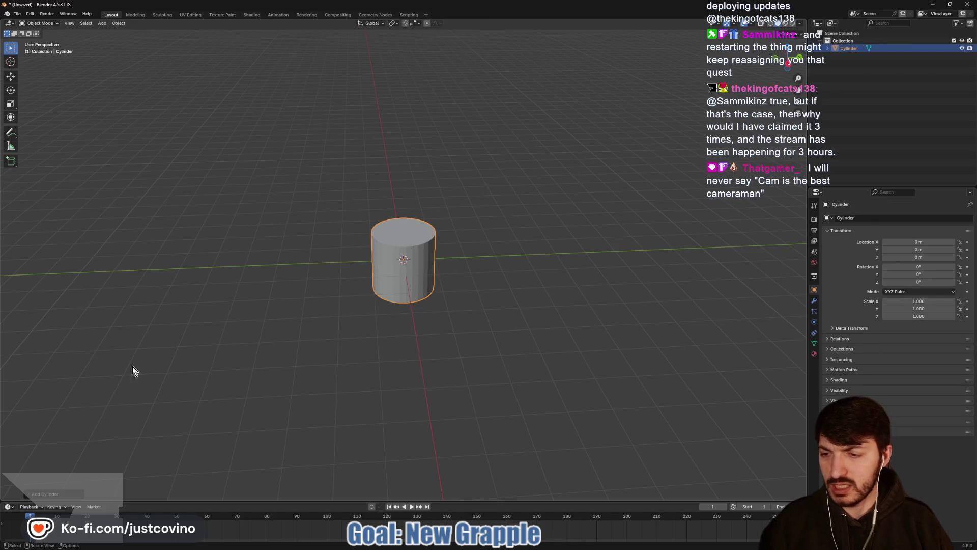
click(29, 494)
click(103, 403)
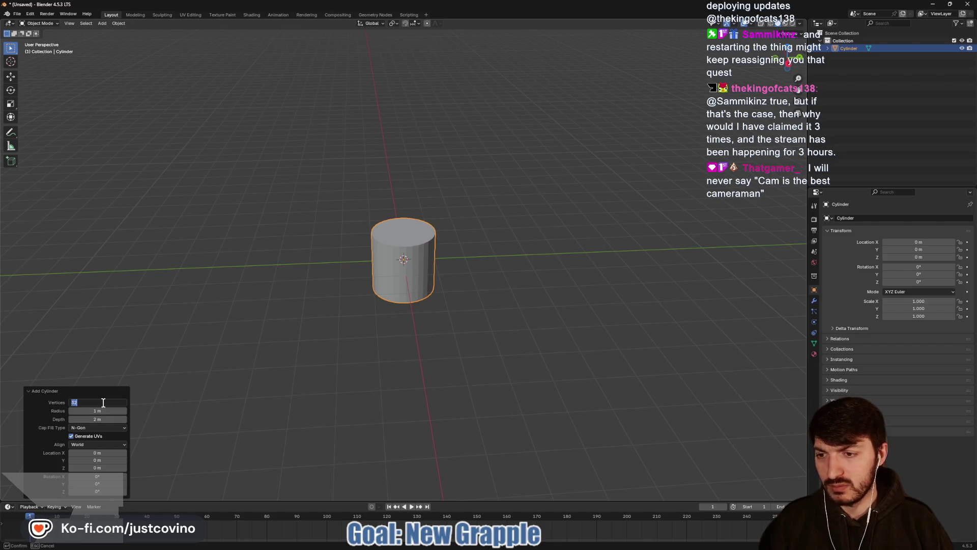
text(12)
key(Return)
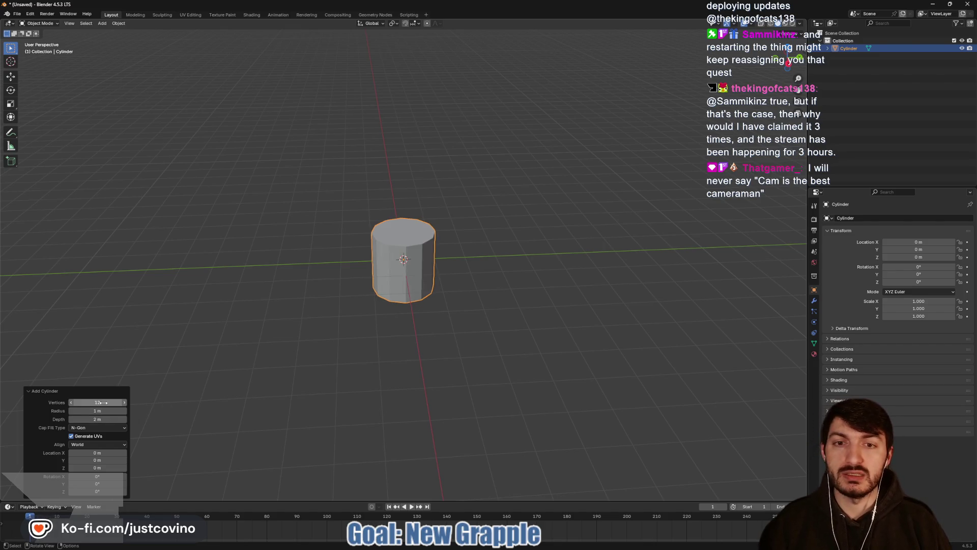
click(103, 402)
text(24)
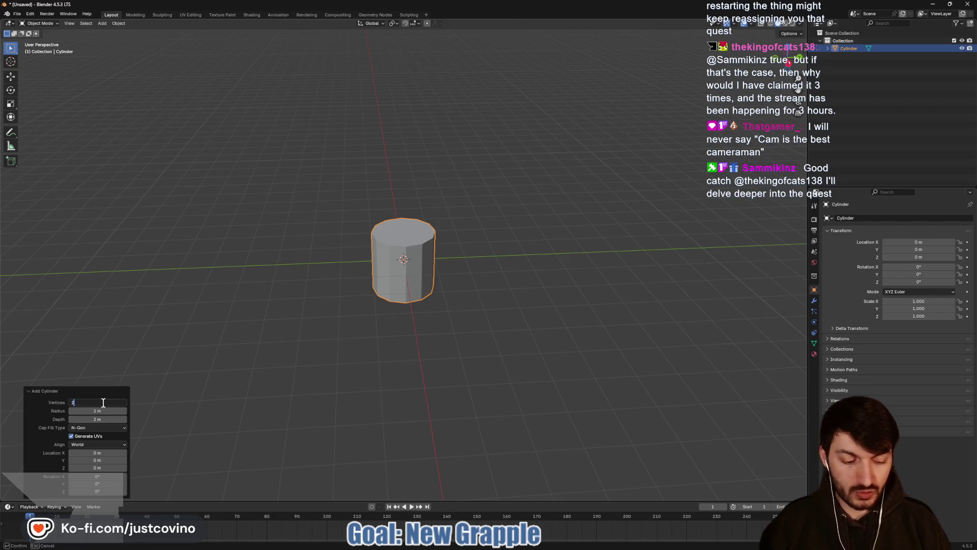
key(Return)
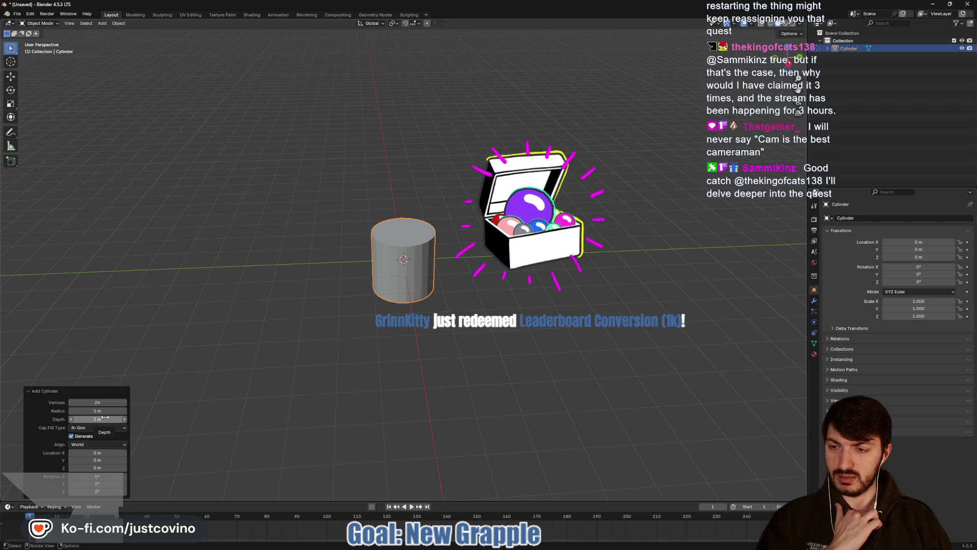
click(95, 428)
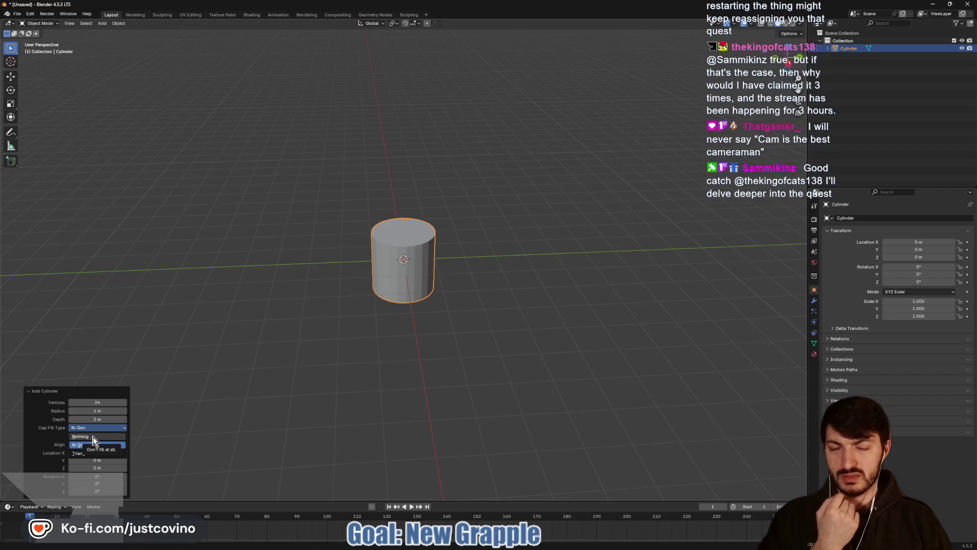
click(81, 436)
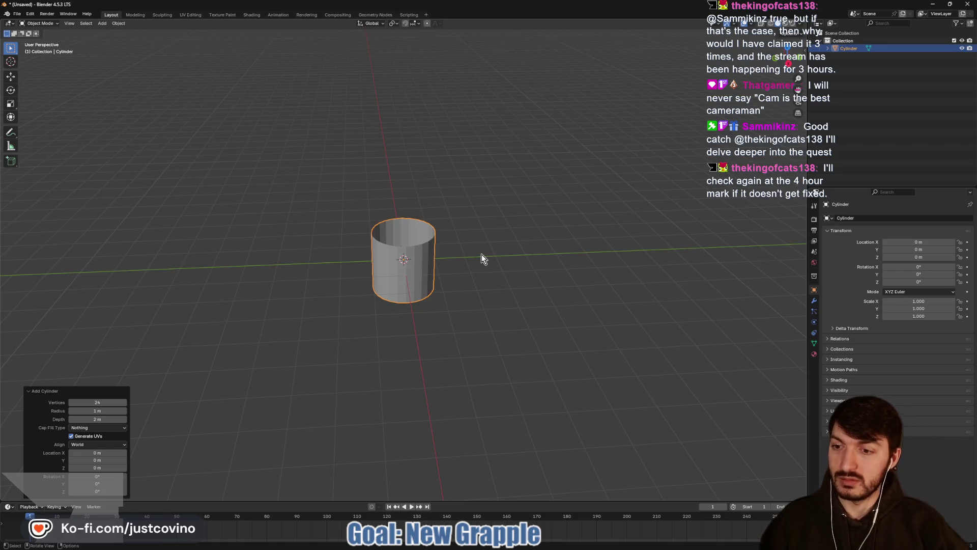
key(Tab)
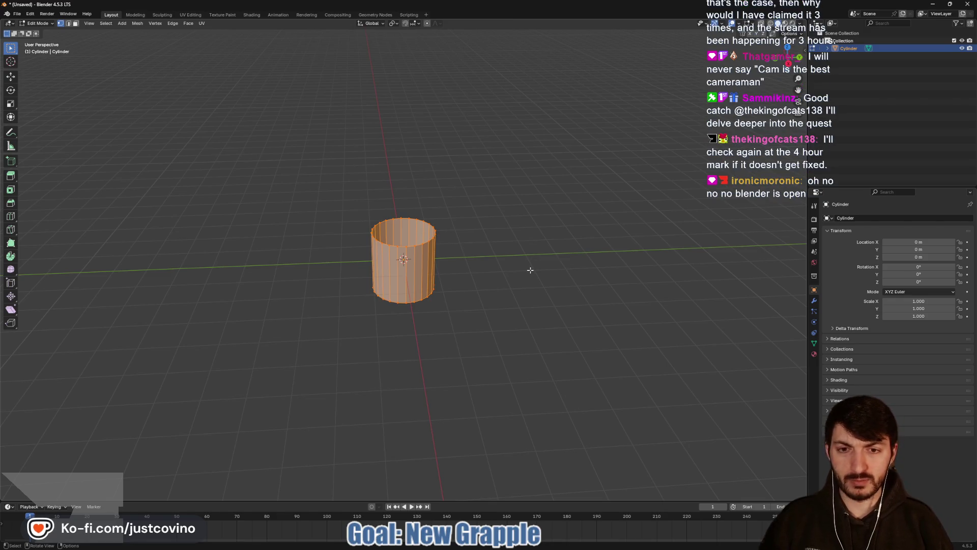
- Rotate the cylinder mesh 90° about the X axis
key(r)
key(z)
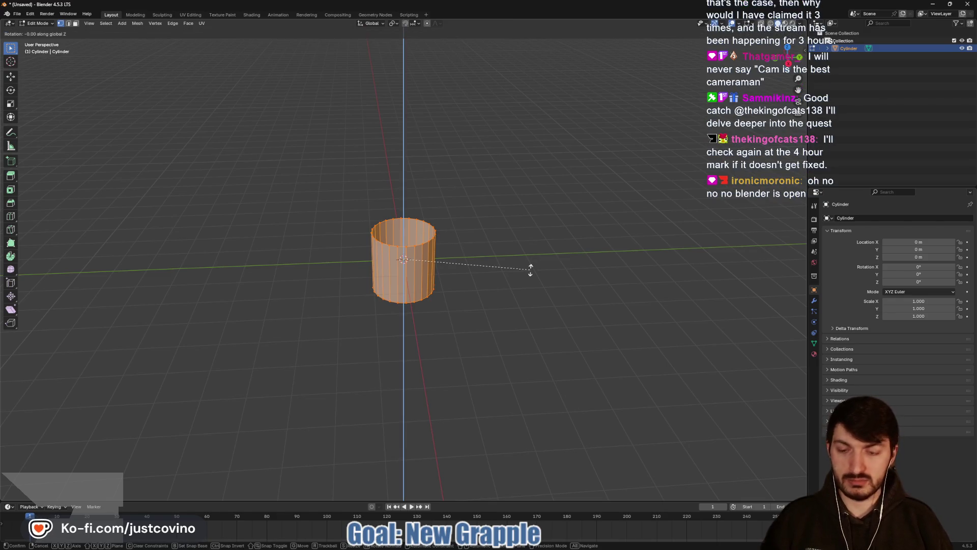
text(x)
text(90)
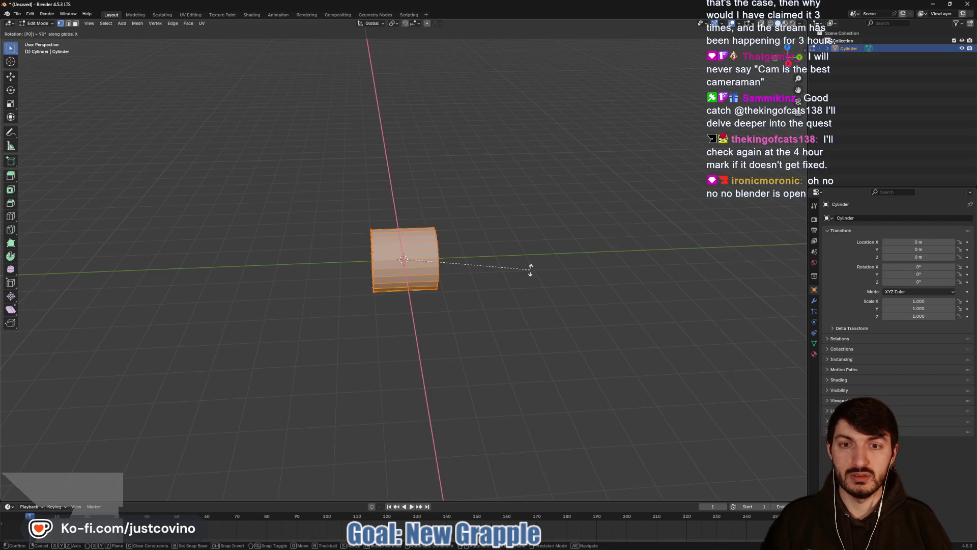
key(Return)
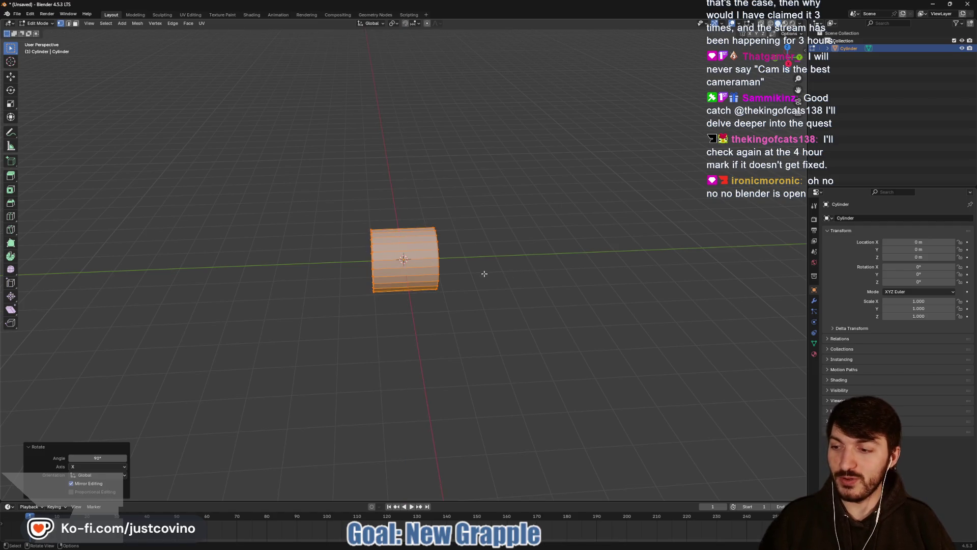
scroll(460, 288, up, 2)
scroll(460, 290, down, 2)
mouse_move(460, 290)
mouse_down()
mouse_move(502, 272)
mouse_move(543, 284)
mouse_move(505, 295)
mouse_up()
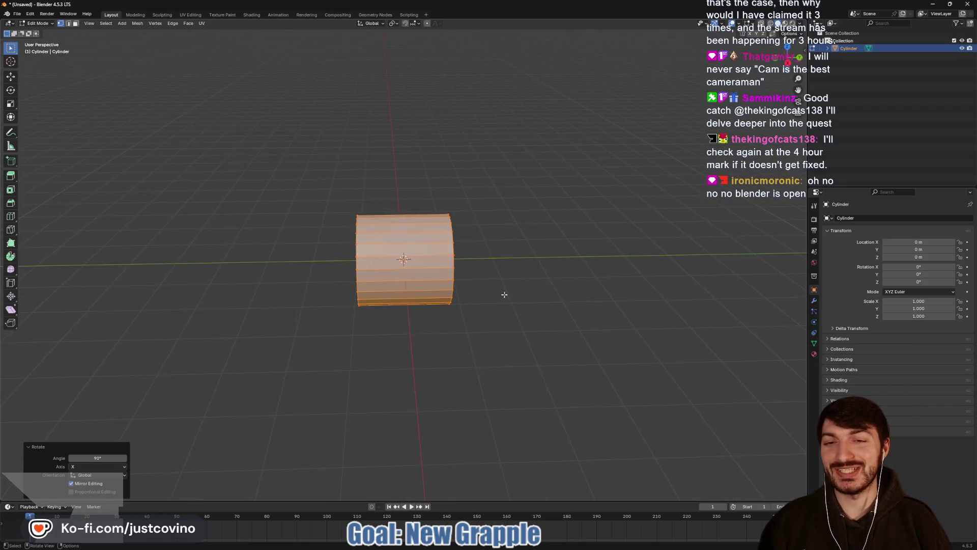
scroll(499, 328, down, 3)
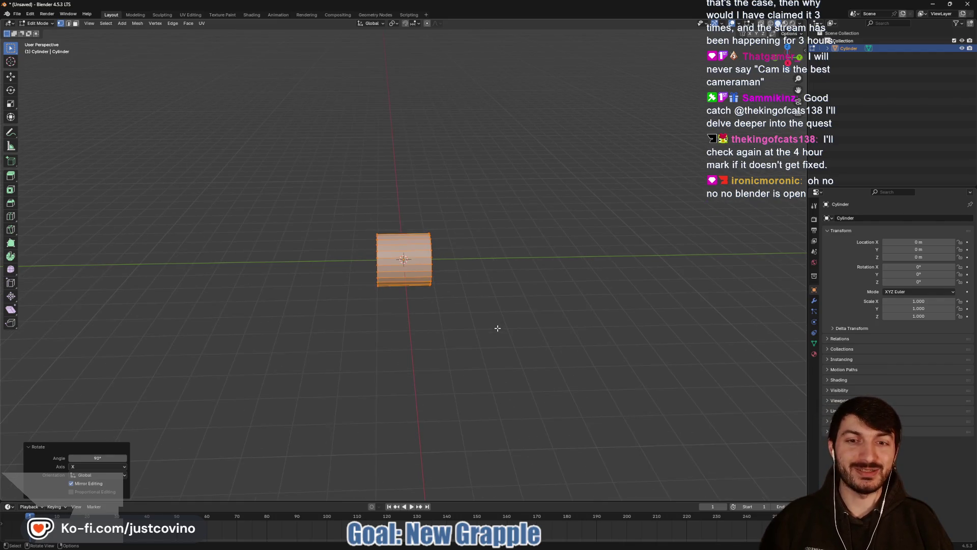
- Stretch the cylinder about eight times longer along the Y axis
key(s)
key(y)
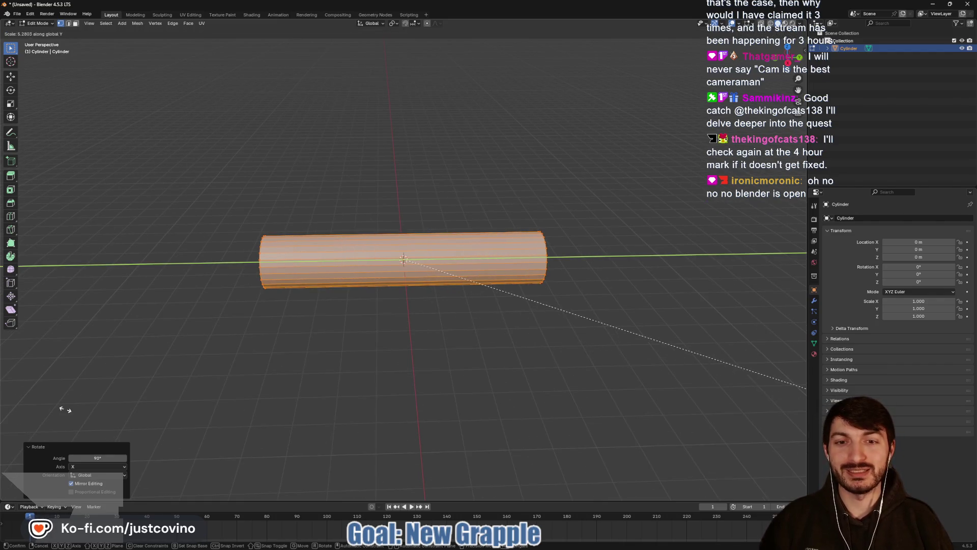
click(327, 384)
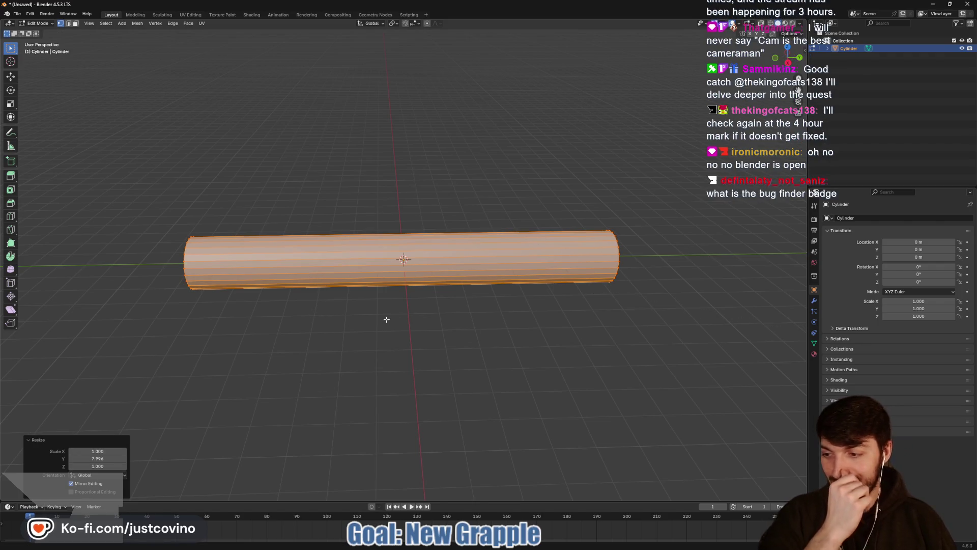
drag(503, 316, 441, 319)
mouse_move(563, 319)
mouse_down()
mouse_move(471, 321)
mouse_move(507, 338)
mouse_up()
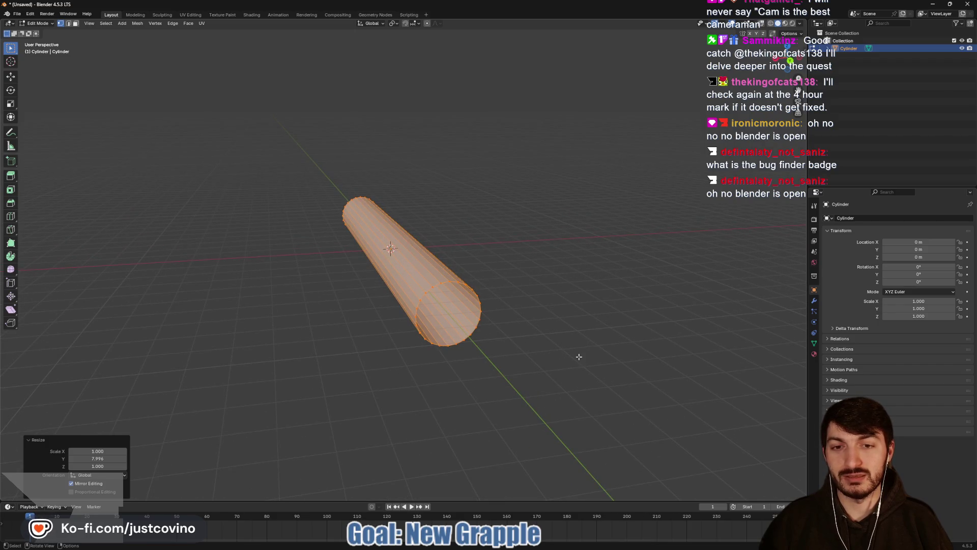
- Scale the cylinder's width down, keeping its length, into a thin rod
key(s)
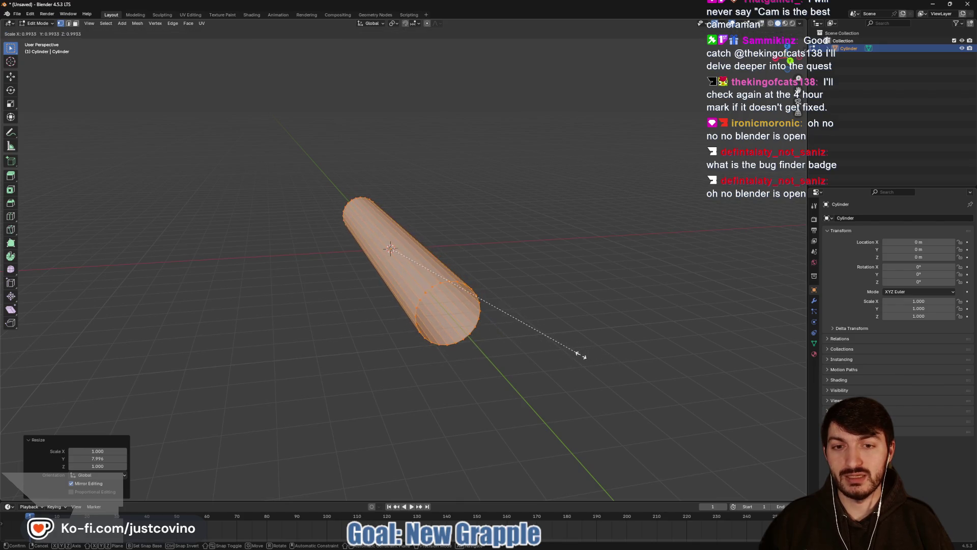
key(shift+z)
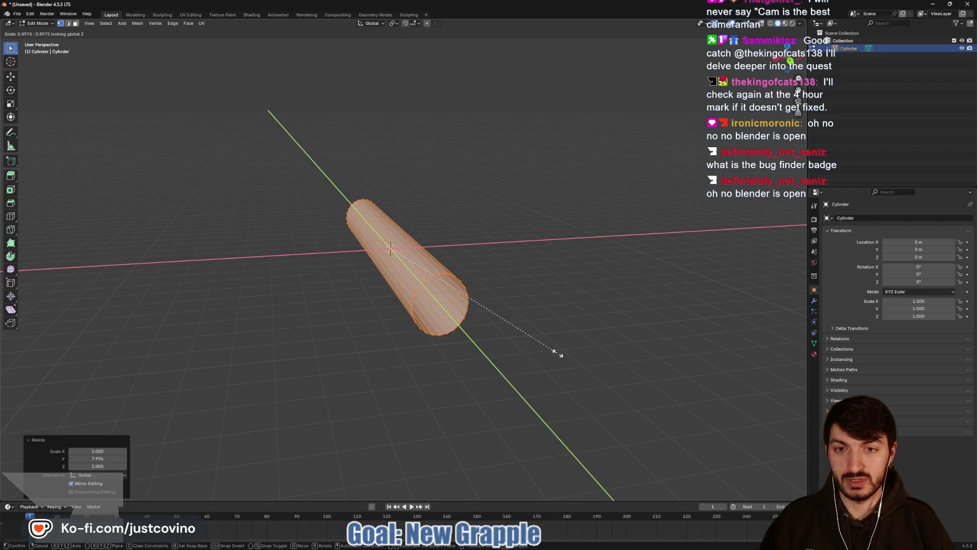
key(Escape)
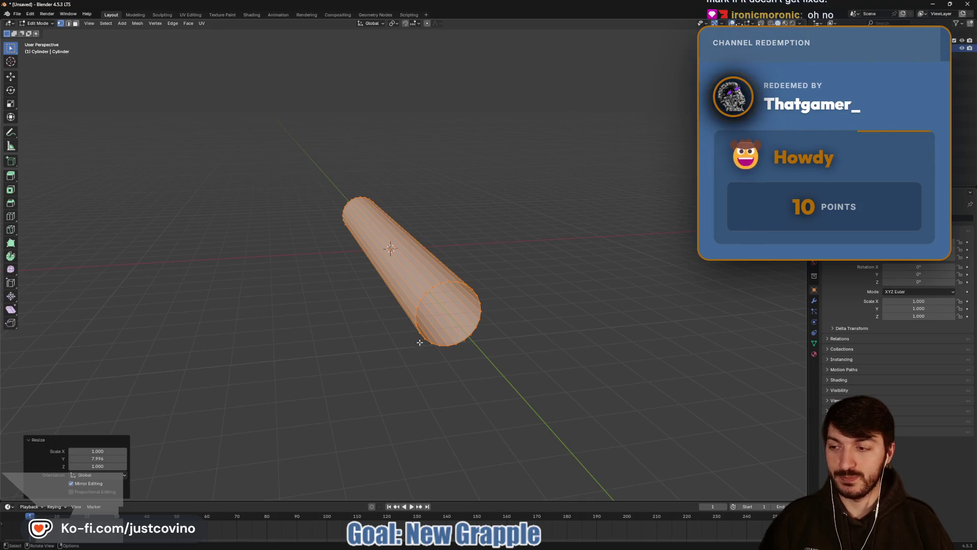
mouse_move(371, 341)
mouse_down()
mouse_move(452, 344)
mouse_move(359, 330)
mouse_move(364, 338)
mouse_up()
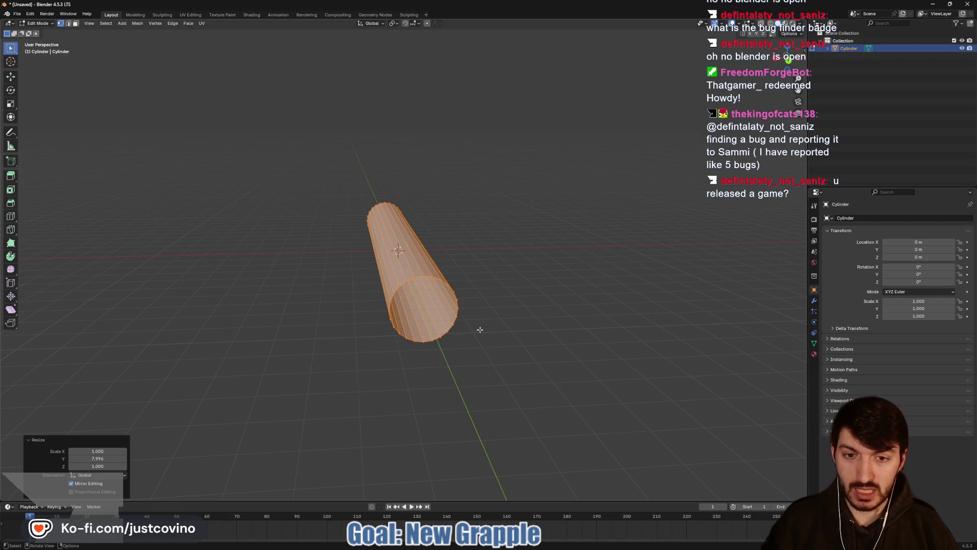
key(s)
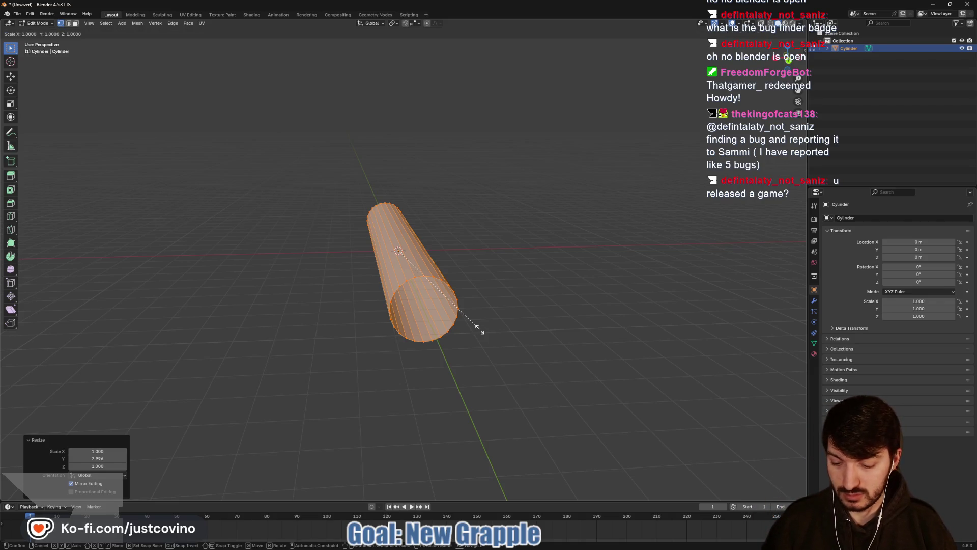
key(shift+y)
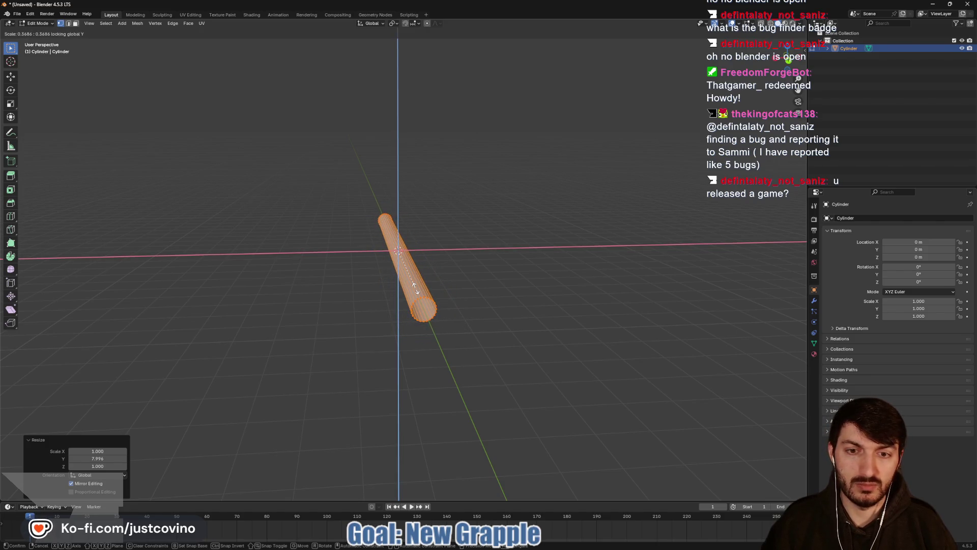
click(415, 287)
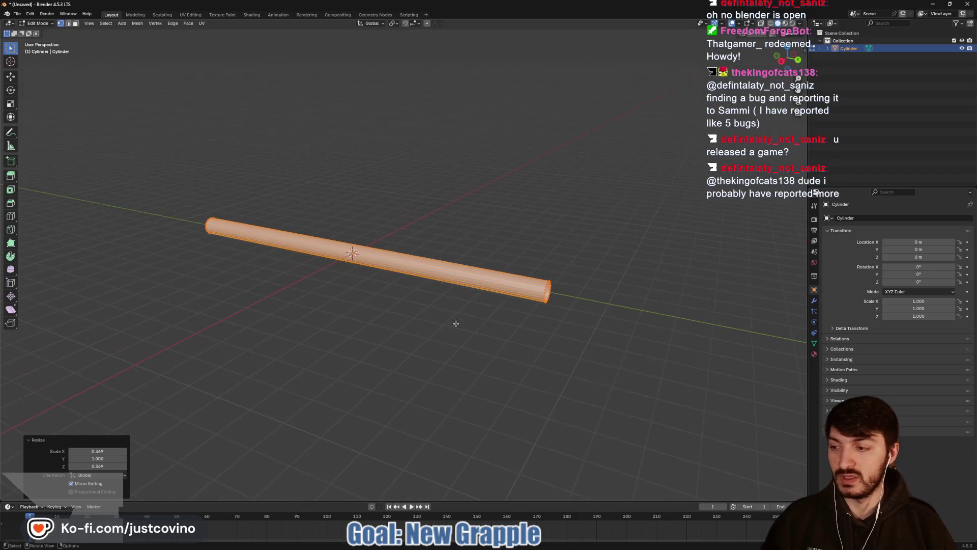
- Move the rod along Y so one end sits at the origin, then return to Object Mode
key(KP_3)
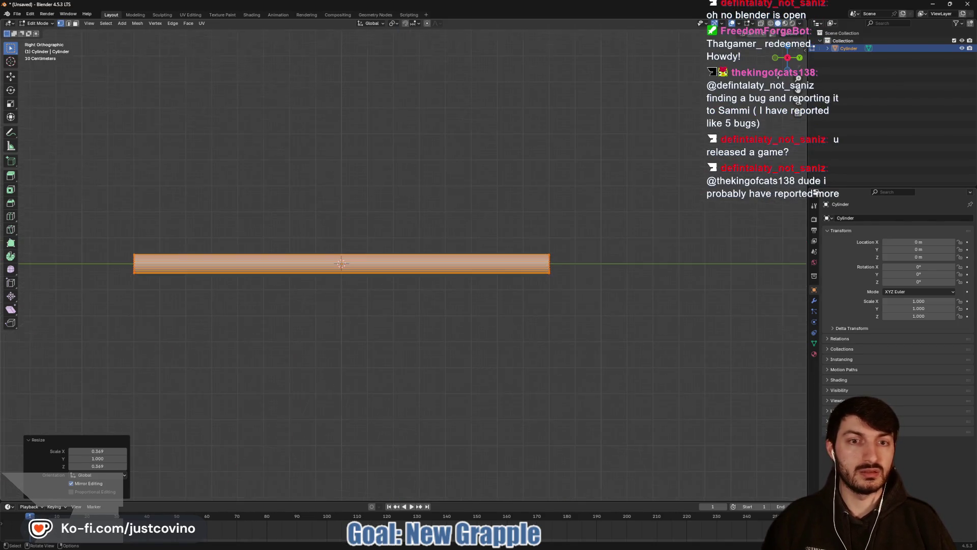
key(g)
key(y)
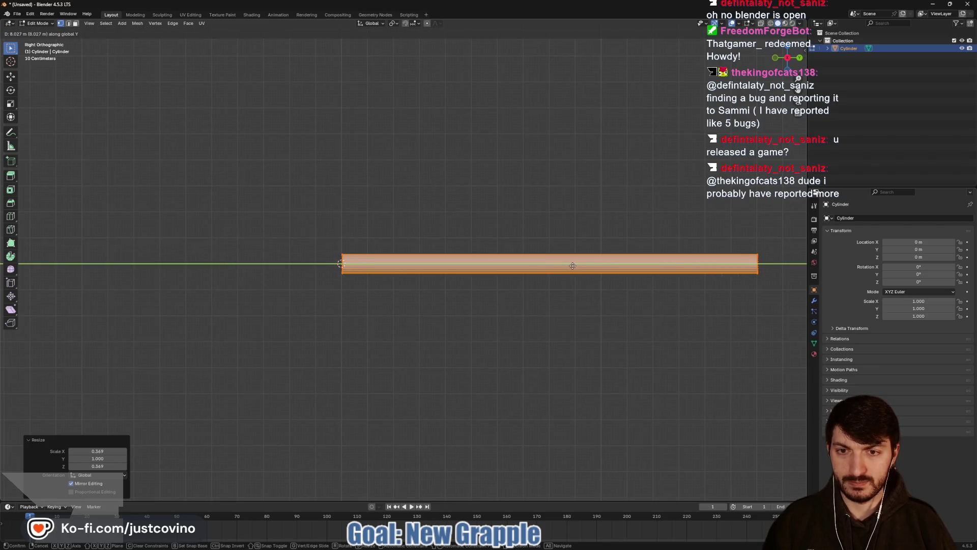
click(572, 266)
click(571, 325)
scroll(557, 283, down, 2)
key(Tab)
mouse_move(561, 283)
mouse_down()
mouse_move(541, 342)
mouse_move(519, 307)
mouse_move(481, 284)
mouse_move(468, 293)
mouse_move(552, 308)
mouse_move(447, 303)
mouse_move(498, 312)
mouse_move(502, 323)
mouse_up()
scroll(446, 304, up, 4)
scroll(484, 308, down, 3)
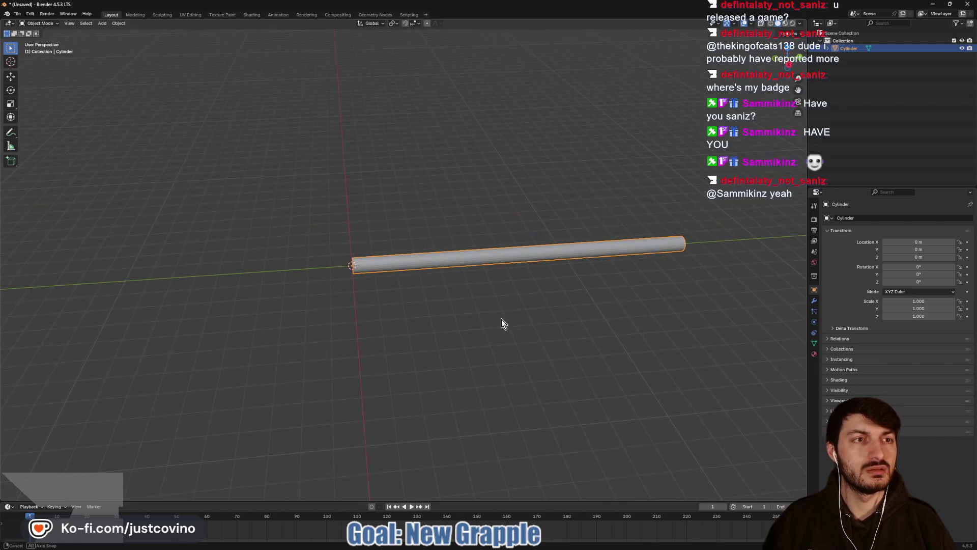
- Rename the cylinder object to 'Grapple'
double_click(856, 47)
text(Grapple)
key(Return)
click(345, 271)
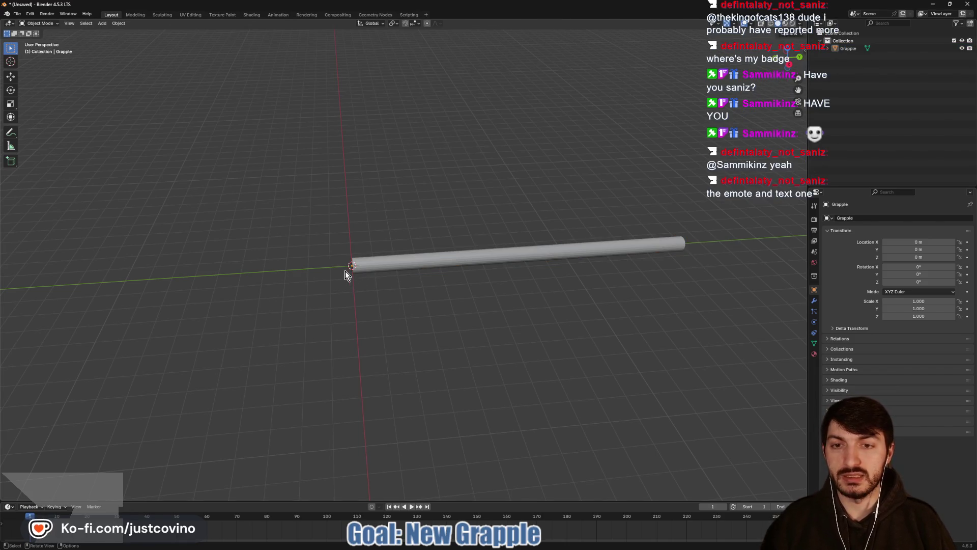
- Add a single-bone armature at the origin, rotated -90° about X
key(shift+a)
mouse_move(328, 335)
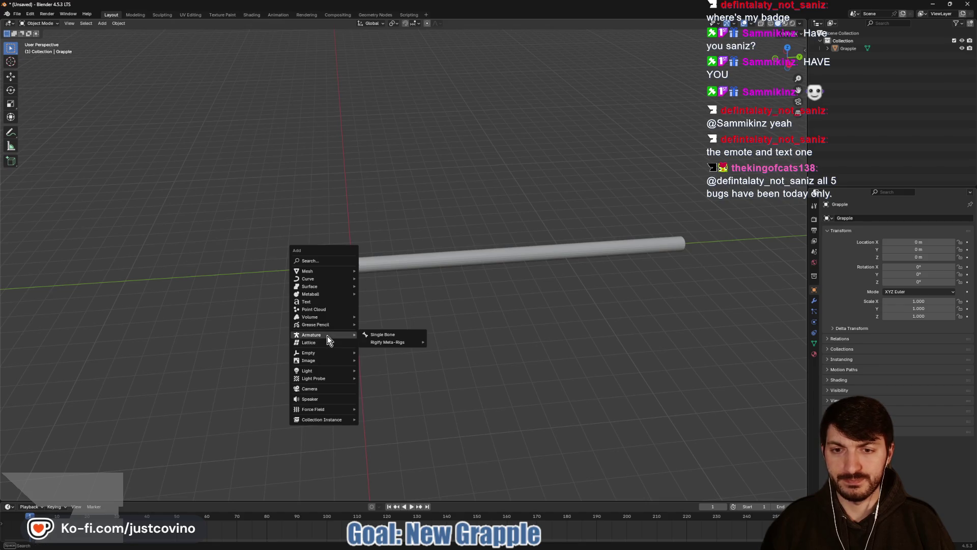
click(383, 335)
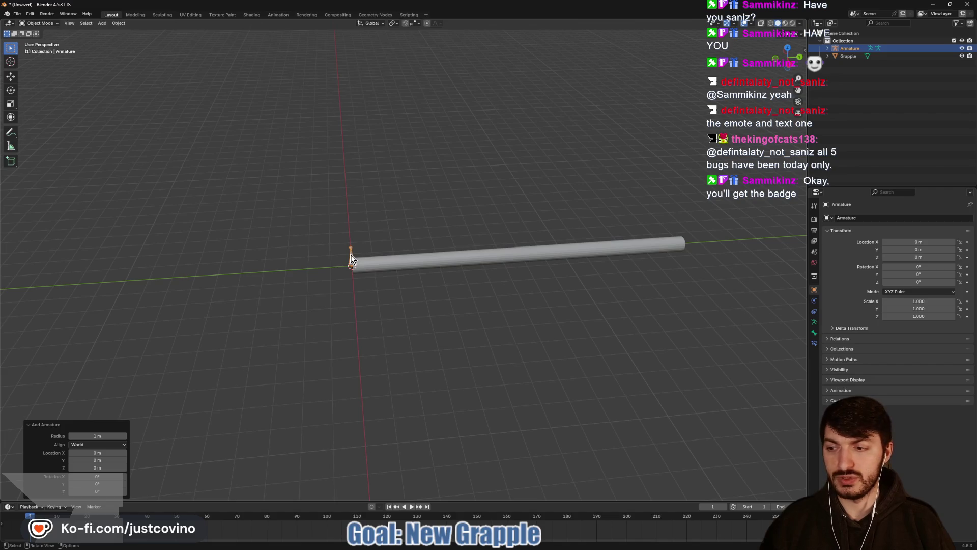
text(rx90)
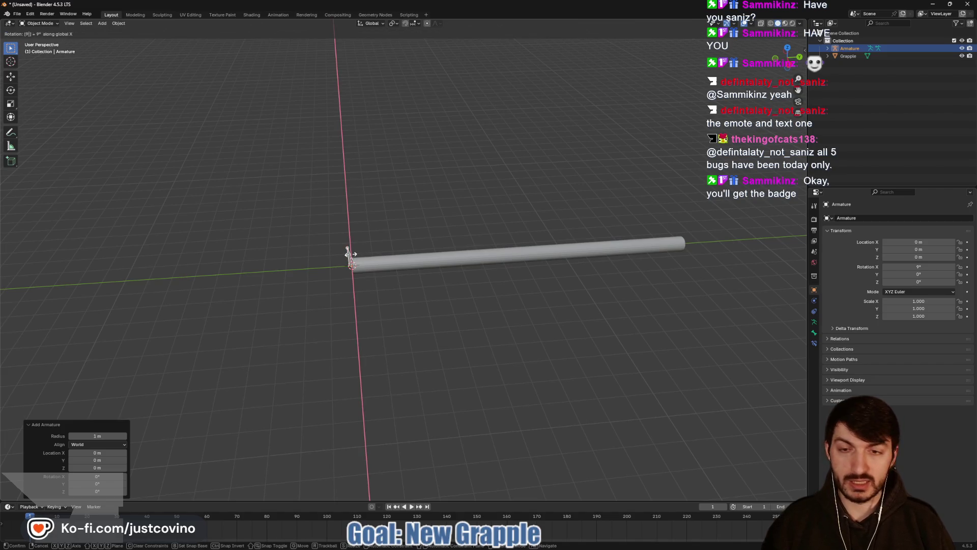
key(minus)
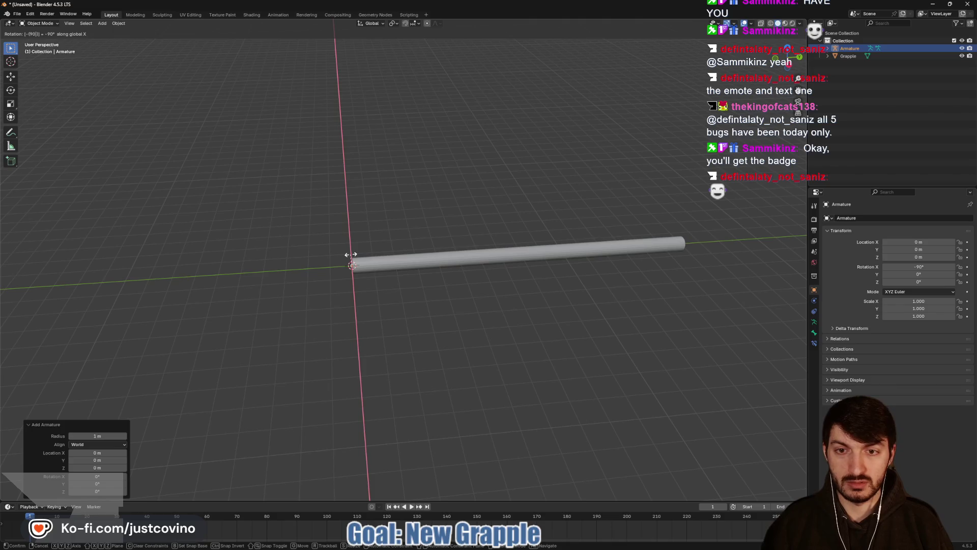
key(Return)
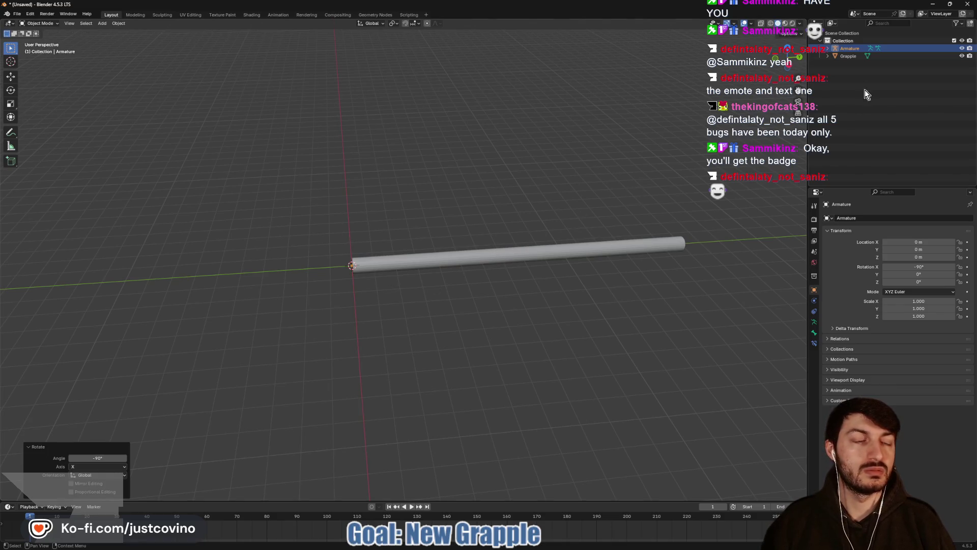
- Orbit to look down the rod and enter the armature's Edit Mode
scroll(379, 267, up, 5)
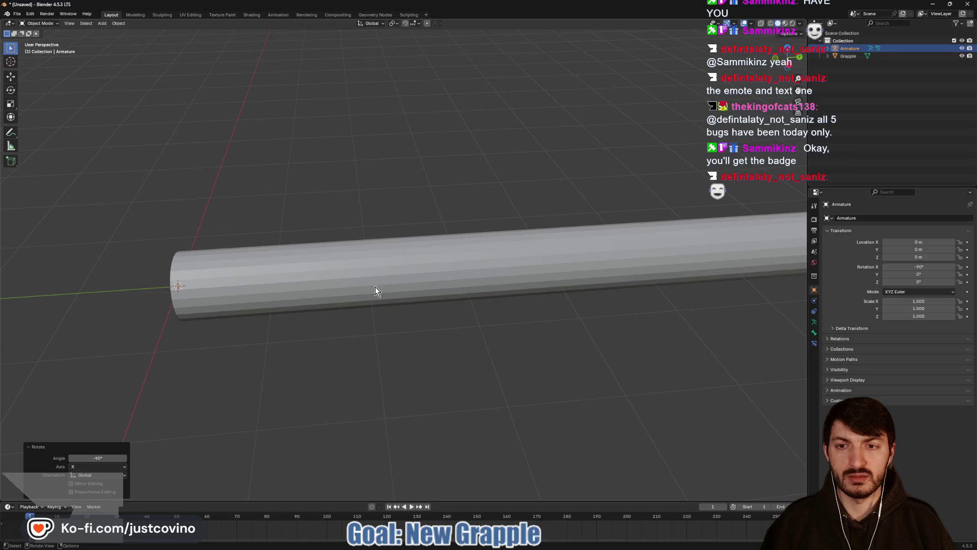
scroll(405, 282, up, 3)
mouse_move(406, 285)
mouse_down()
mouse_move(347, 249)
mouse_move(425, 284)
mouse_move(498, 275)
mouse_up()
key(Tab)
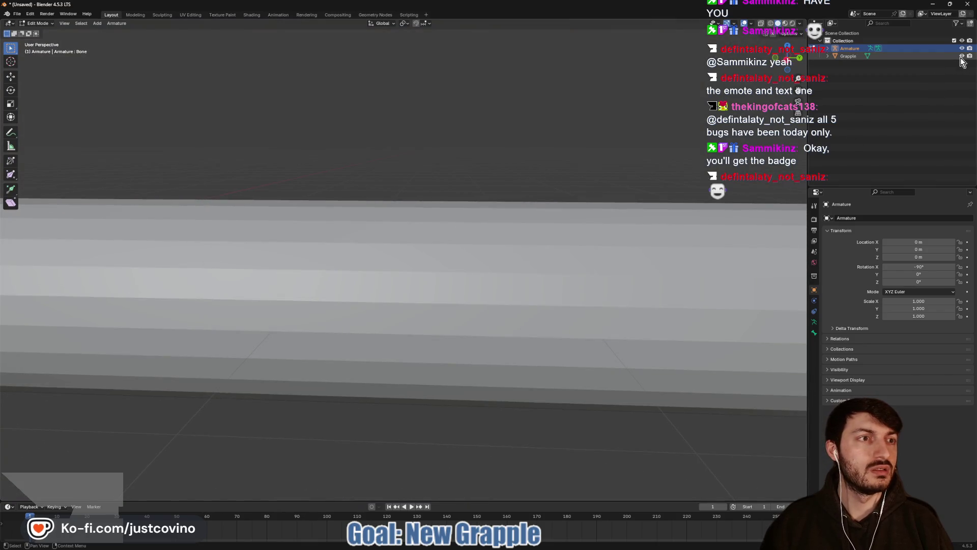
scroll(728, 223, down, 5)
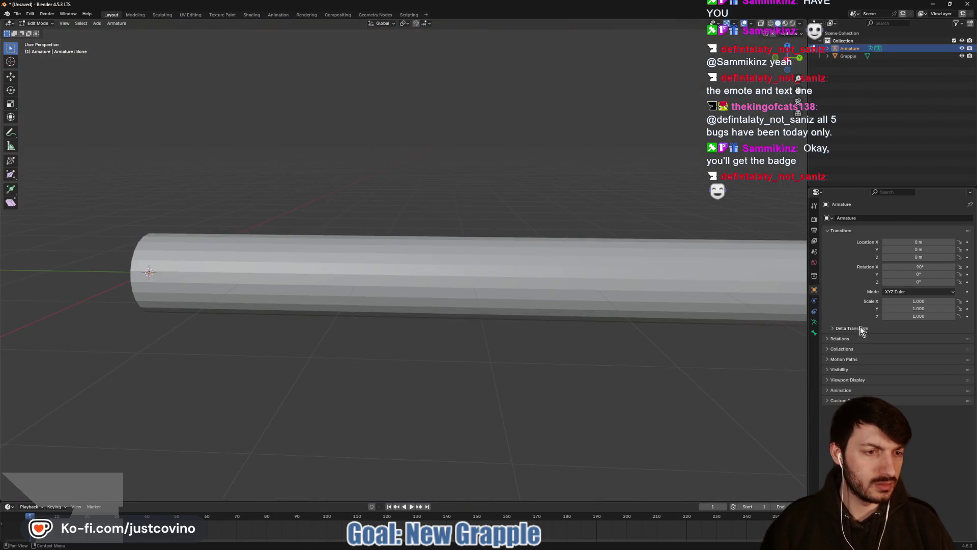
- Enable In Front in the armature's Viewport Display settings
click(830, 380)
click(885, 407)
scroll(591, 344, down, 3)
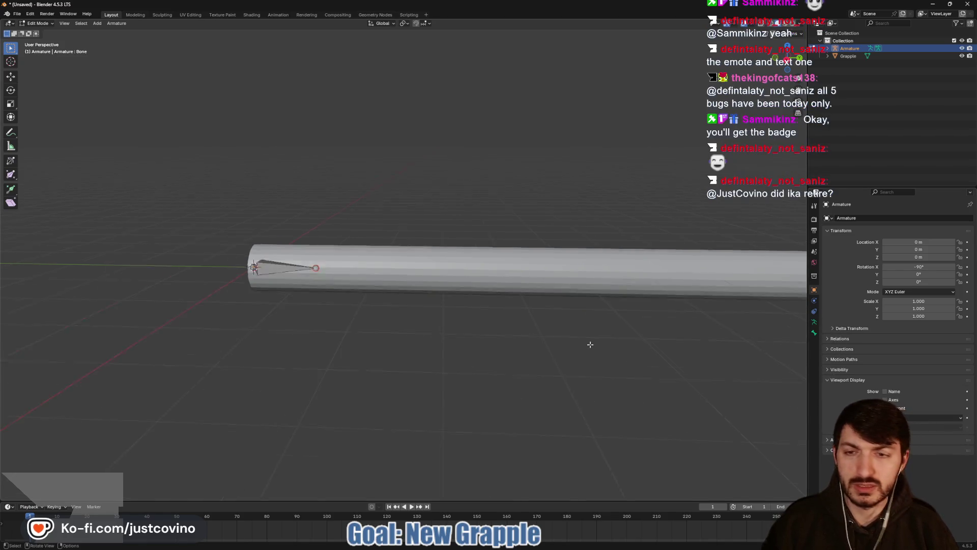
scroll(590, 345, down, 1)
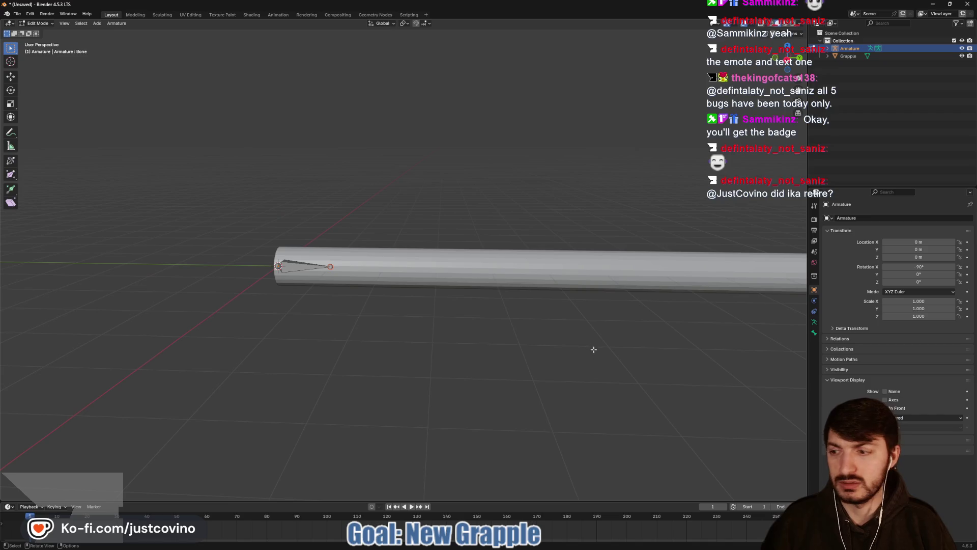
- In right side view, extrude a 14.359 m bone along Y to the rod's far end
click(787, 61)
drag(579, 313, 379, 321)
scroll(382, 325, down, 2)
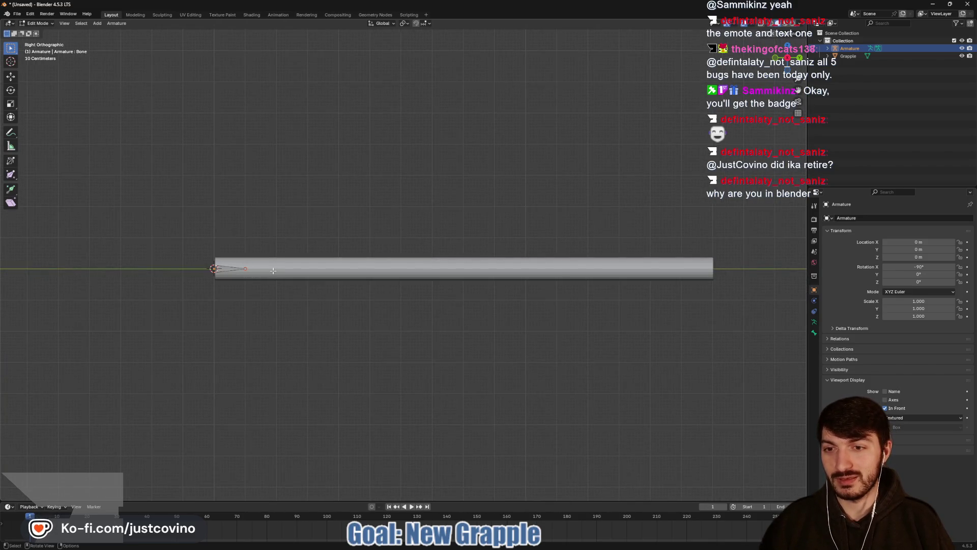
key(e)
key(y)
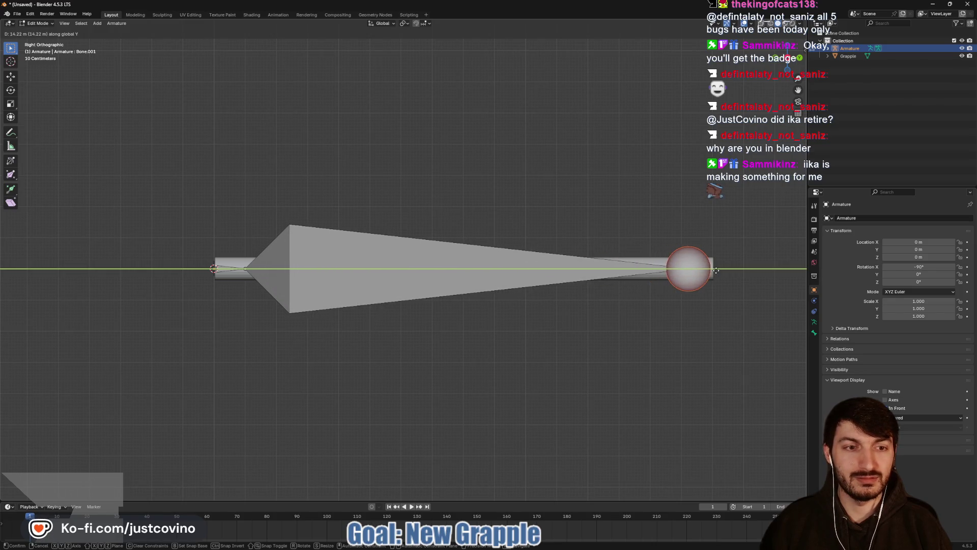
click(720, 270)
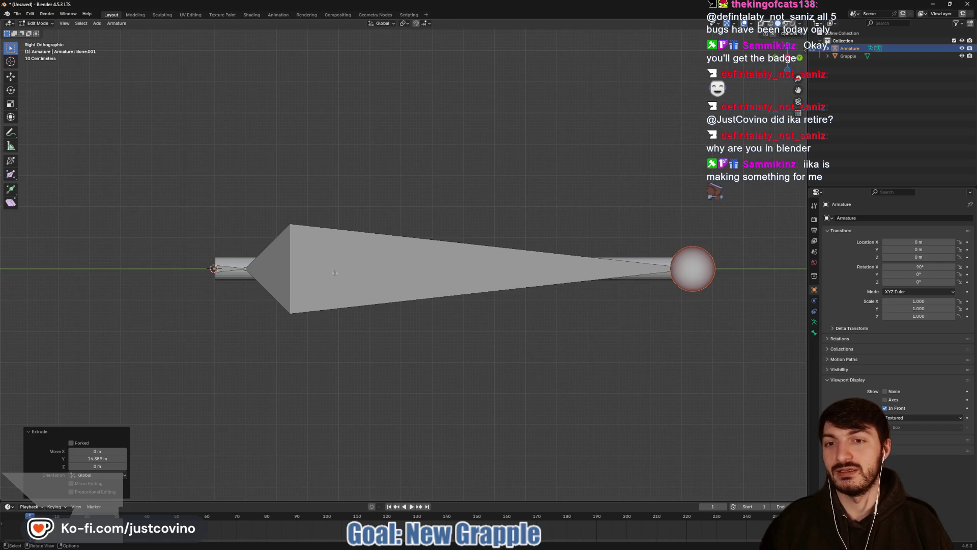
key(Tab)
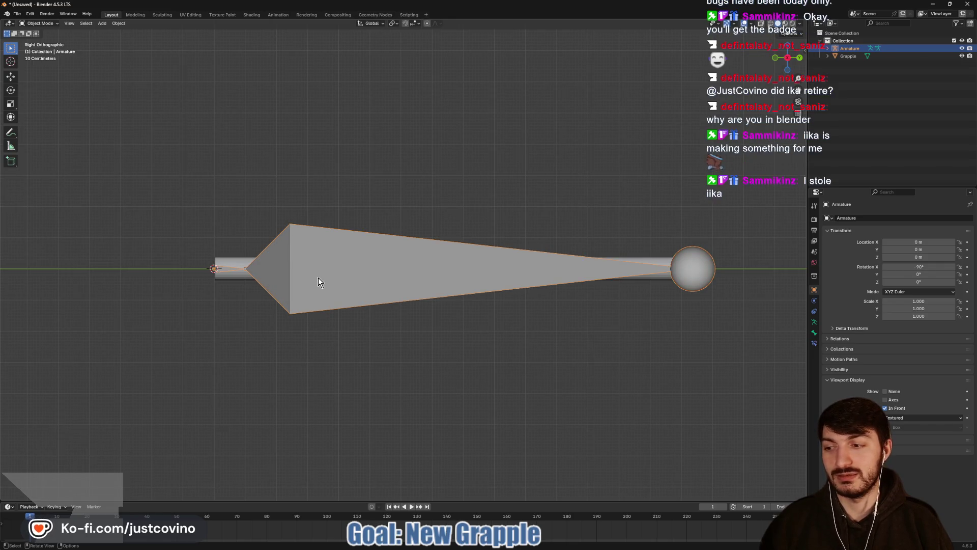
- Subdivide the armature's bone with 10 cuts in bone Edit Mode
right_click(319, 277)
key(Escape)
key(Tab)
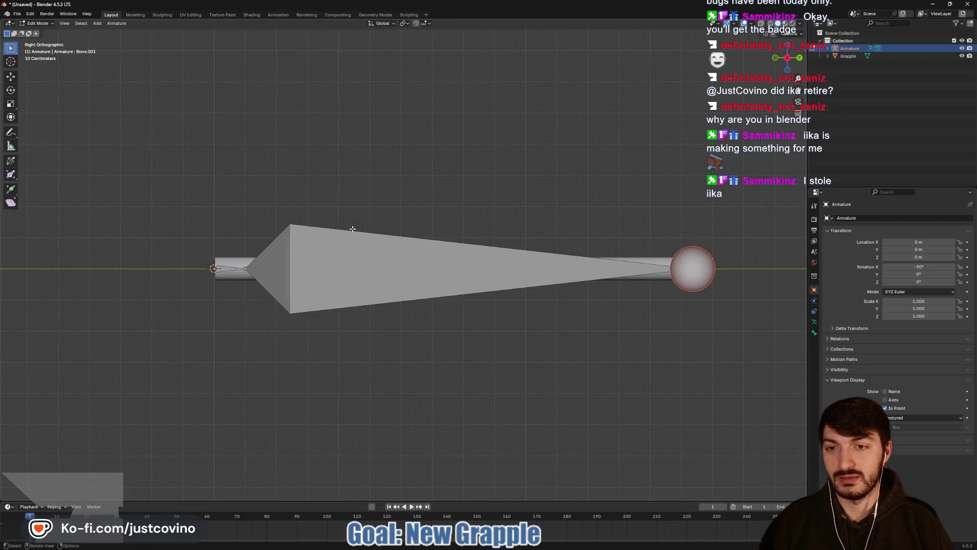
click(323, 268)
right_click(323, 267)
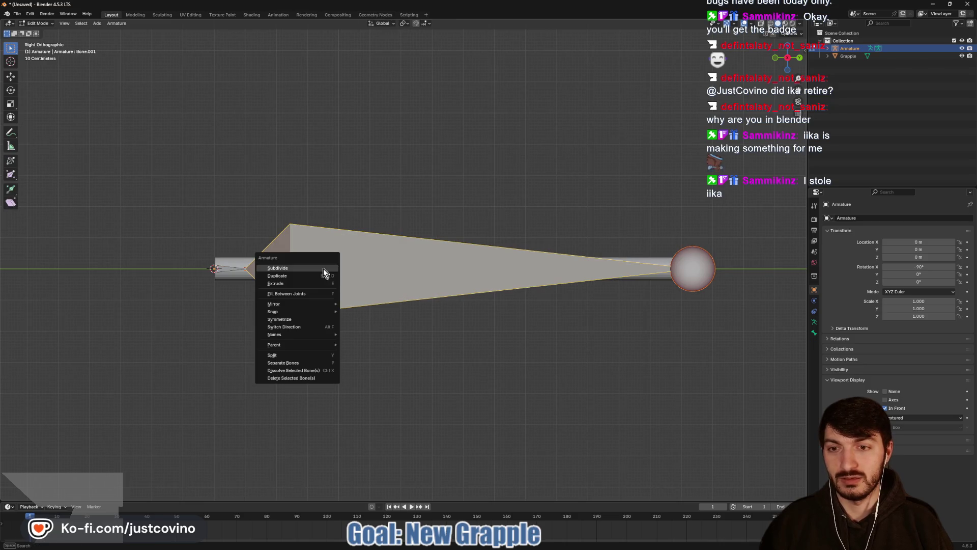
click(295, 272)
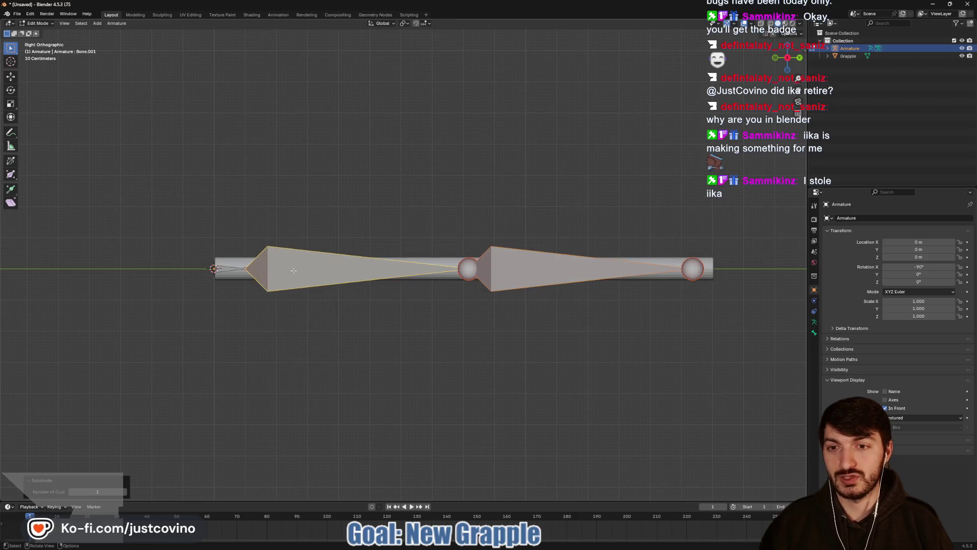
click(124, 491)
click(124, 492)
click(125, 492)
click(124, 492)
click(124, 491)
click(124, 492)
click(124, 491)
click(124, 492)
click(124, 491)
- Select all bones and subdivide the chain again to double it
click(396, 361)
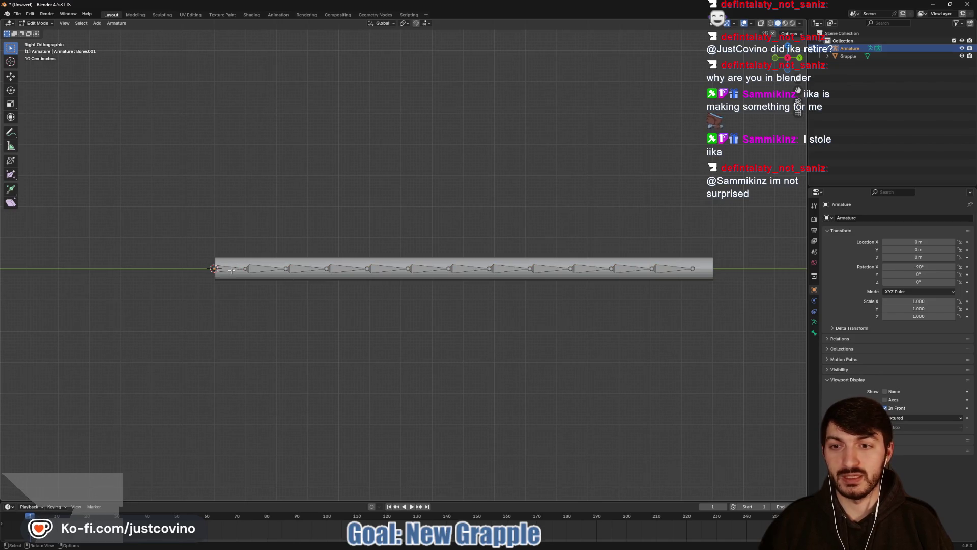
key(a)
right_click(303, 268)
click(304, 268)
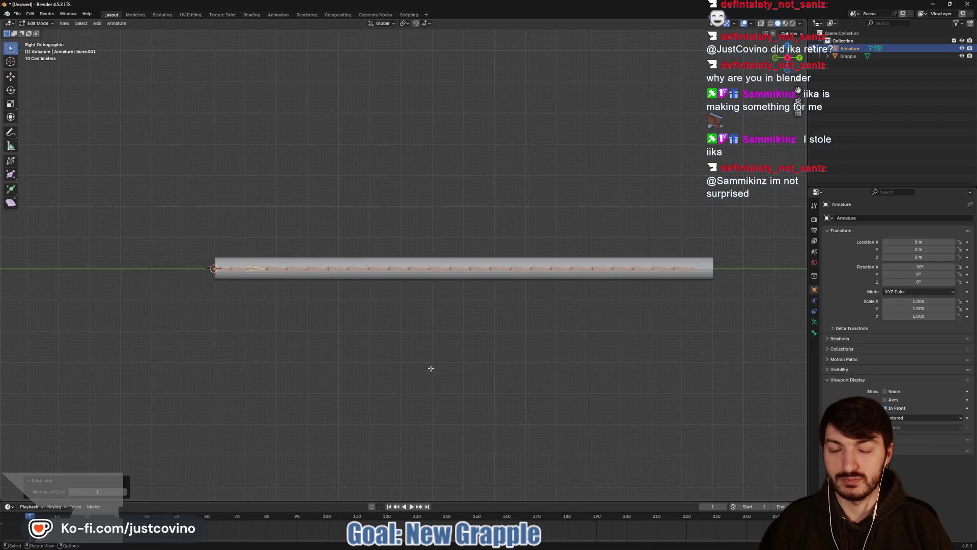
- Extend a 0.625 m tip bone along Y from the chain's end and return to Object Mode
key(alt+a)
click(693, 268)
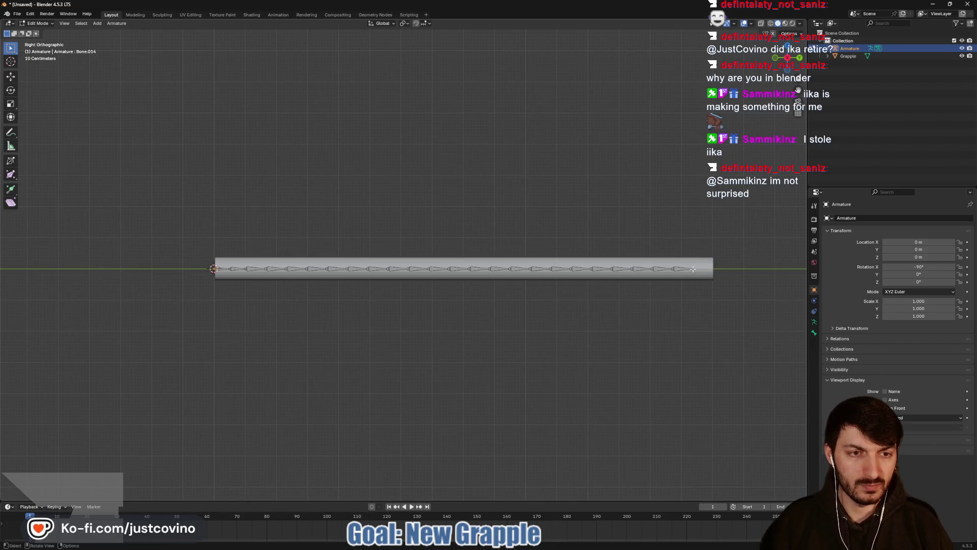
click(701, 270)
key(g)
key(y)
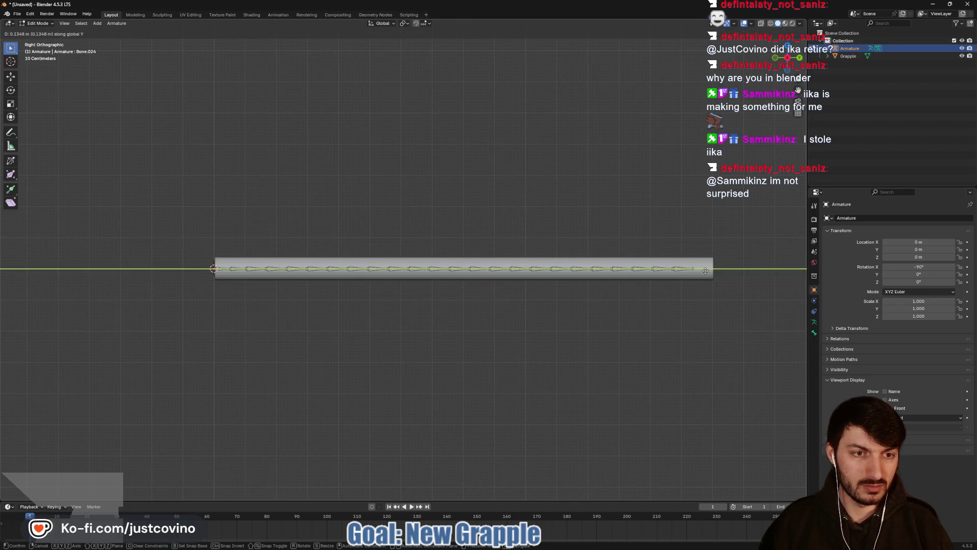
click(720, 271)
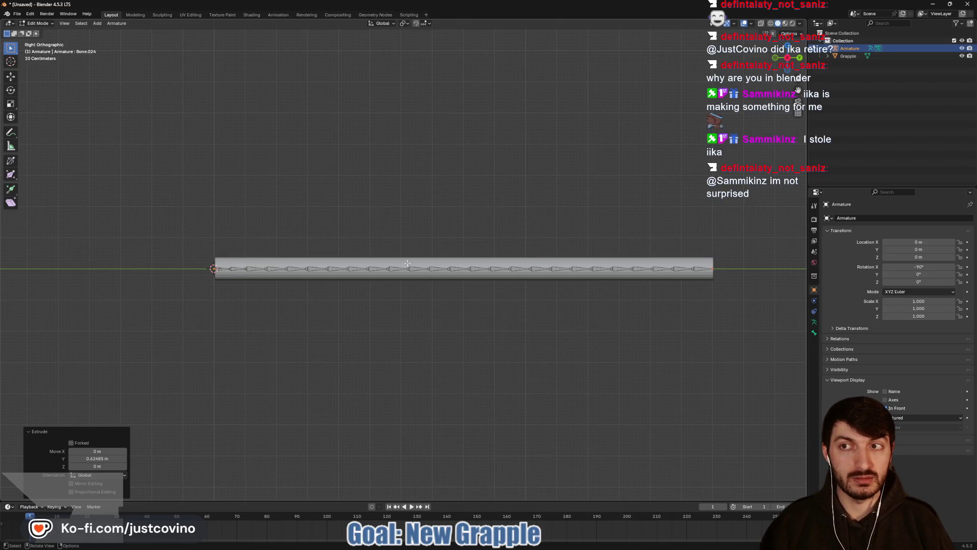
key(Tab)
click(382, 262)
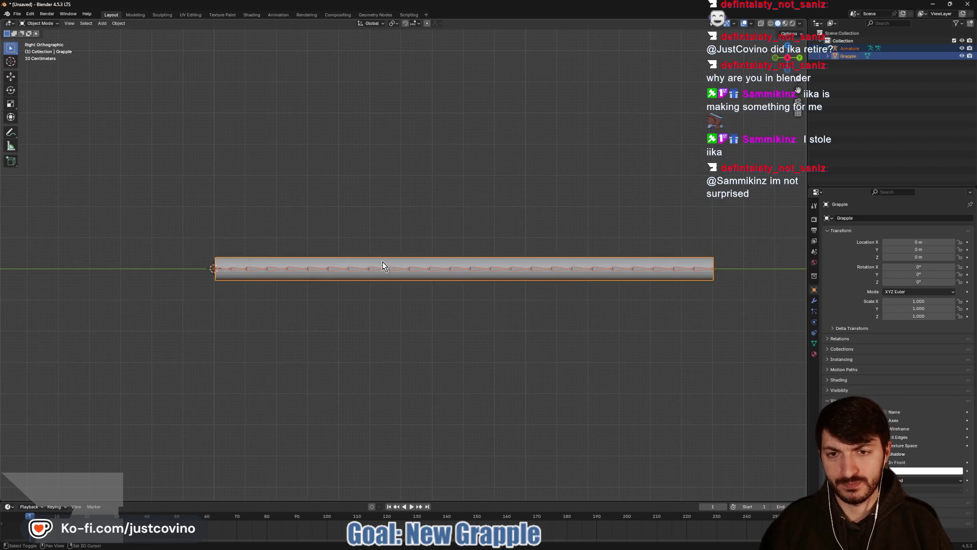
key(ctrl+p)
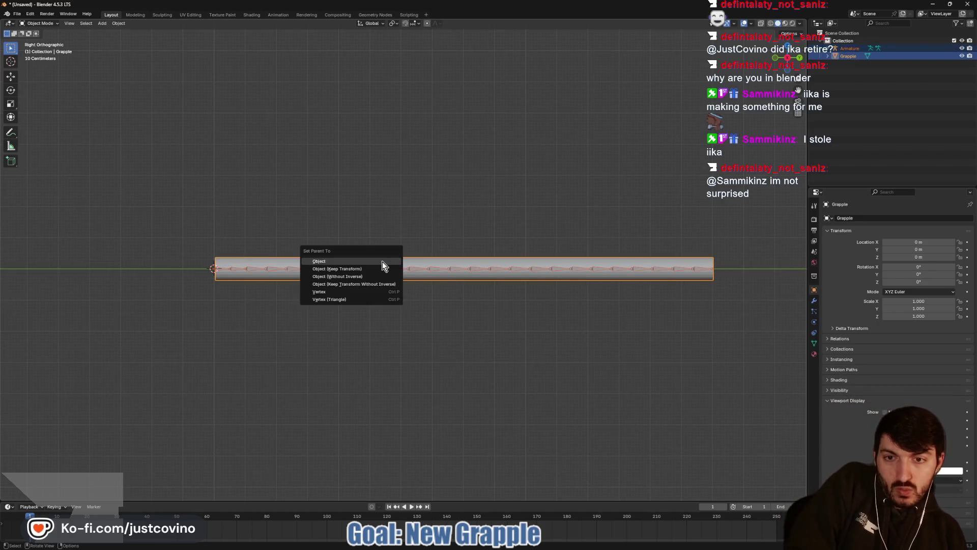
click(359, 278)
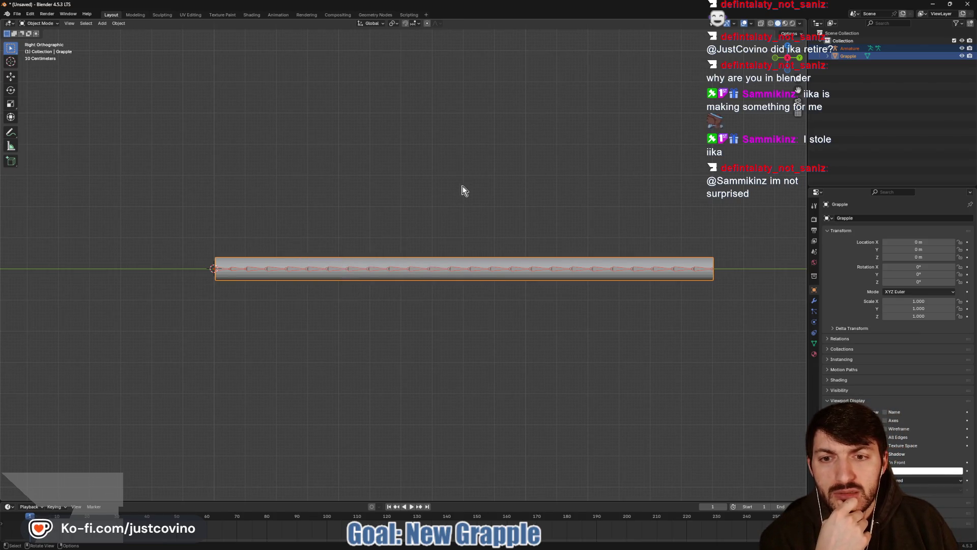
click(437, 261)
shift+click(430, 273)
shift+click(430, 273)
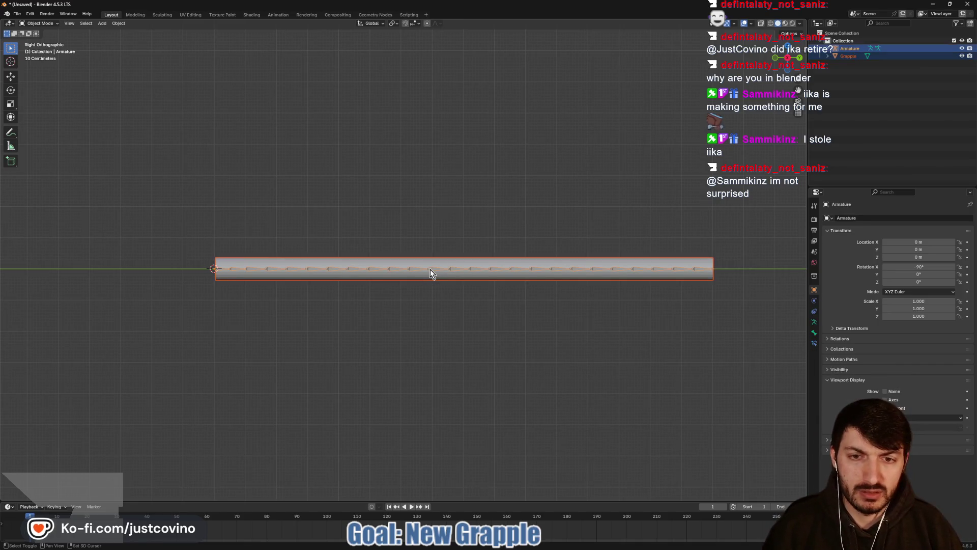
key(ctrl+p)
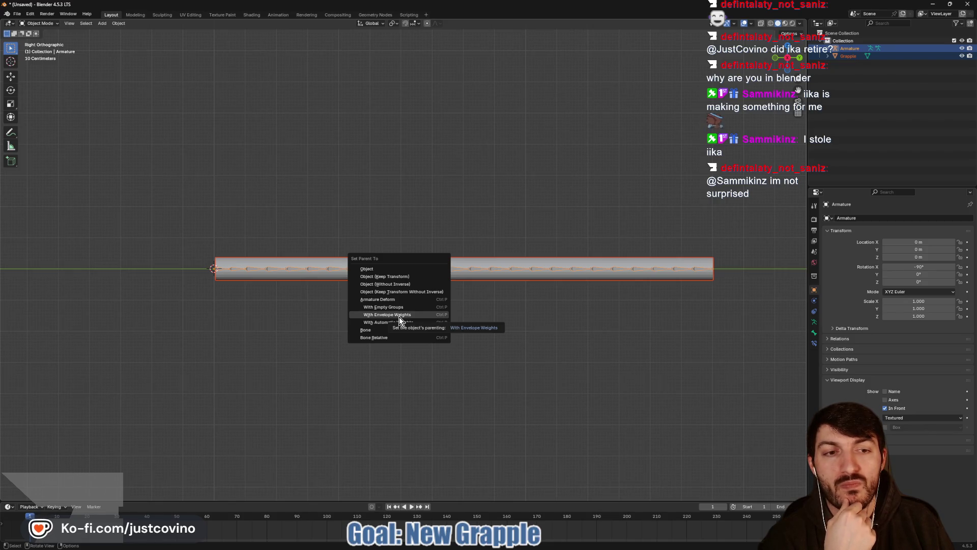
click(558, 317)
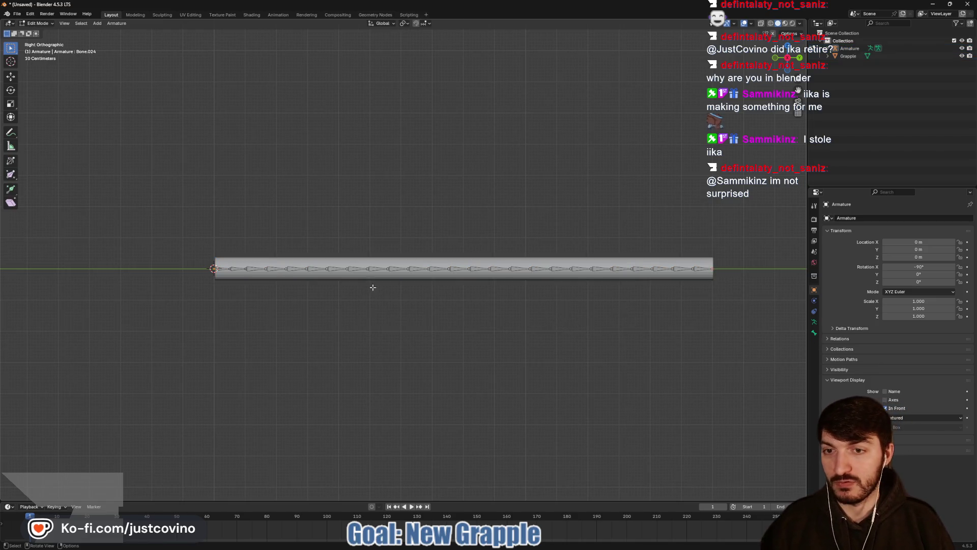
click(333, 263)
key(Tab)
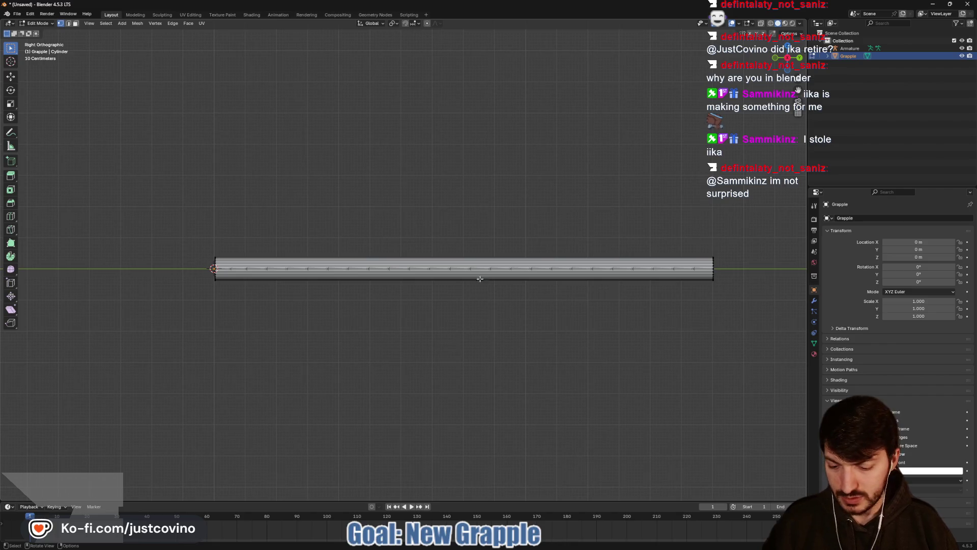
- Add 34 centred loop cuts along the Grapple cylinder and return to Object Mode
key(ctrl+r)
scroll(450, 262, up, 20)
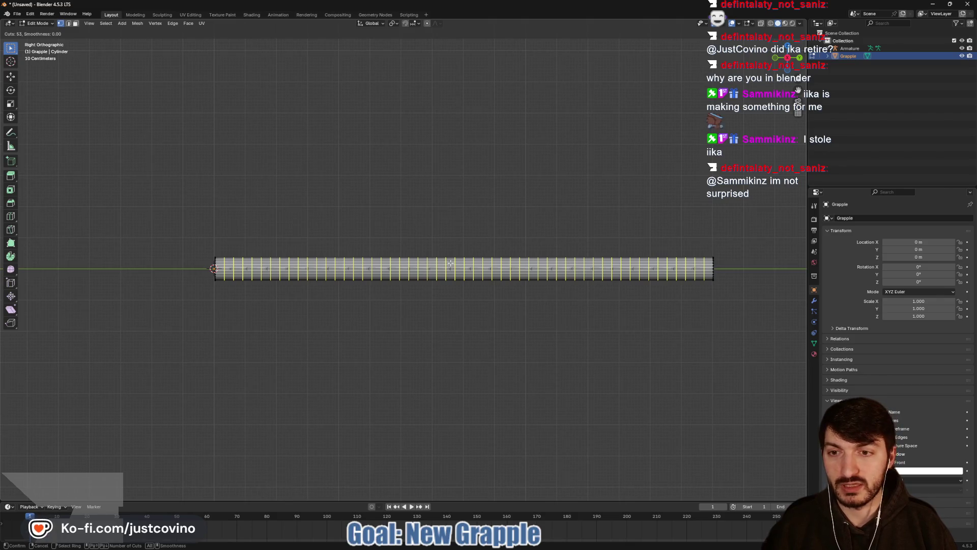
scroll(451, 262, down, 14)
scroll(451, 263, down, 5)
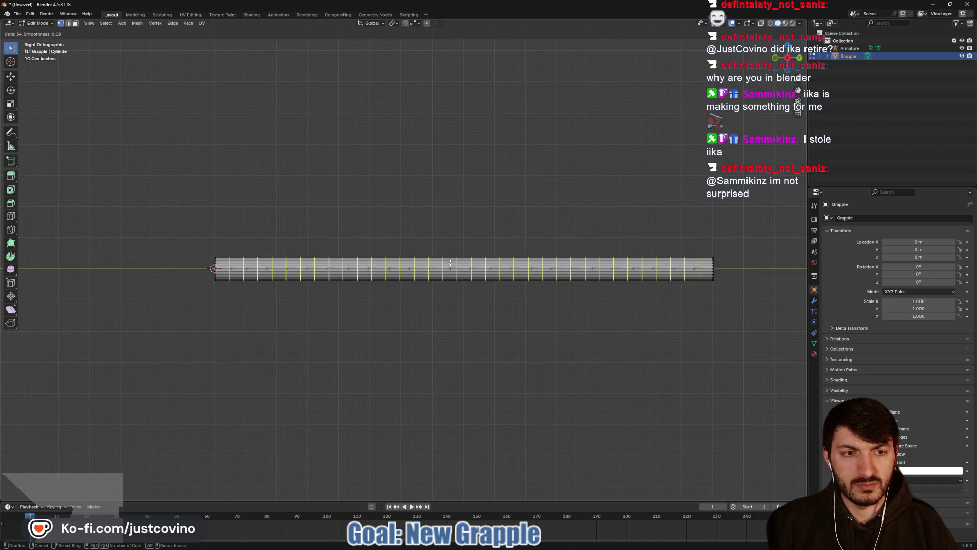
click(450, 262)
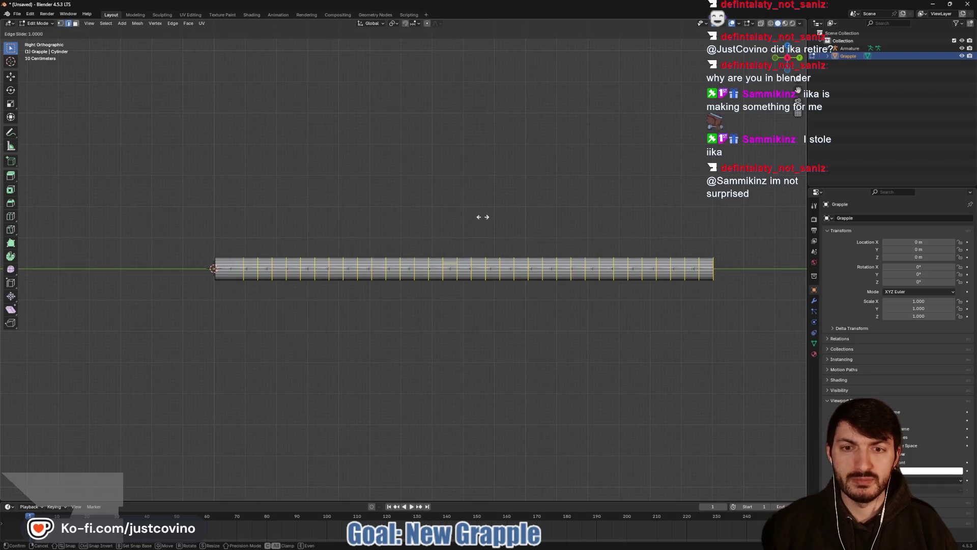
right_click(460, 240)
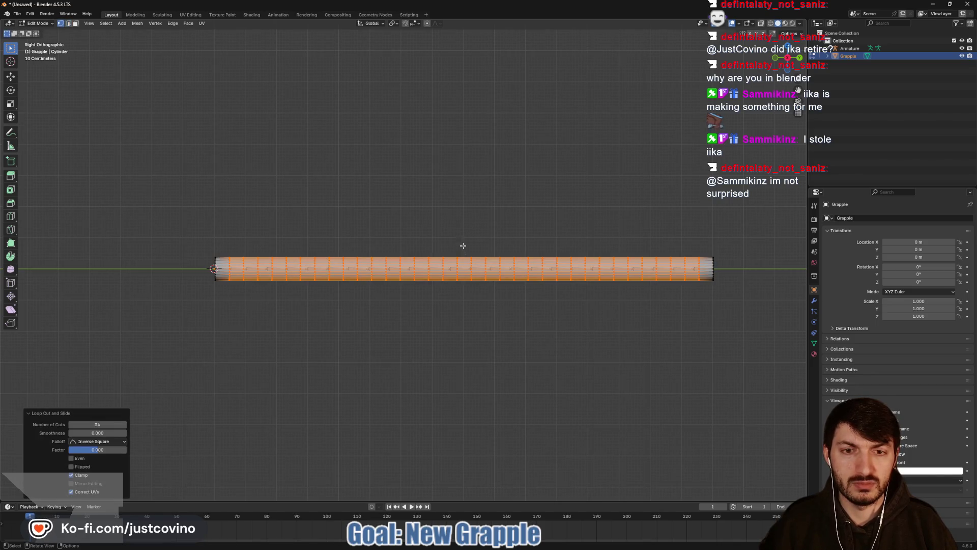
mouse_move(557, 350)
mouse_down()
mouse_move(484, 349)
mouse_move(545, 353)
mouse_up()
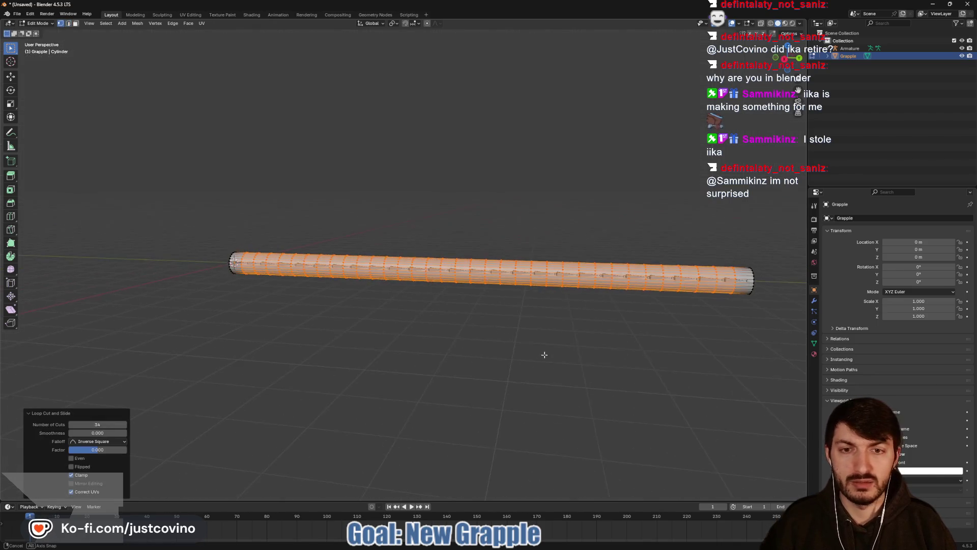
key(Tab)
shift+click(415, 271)
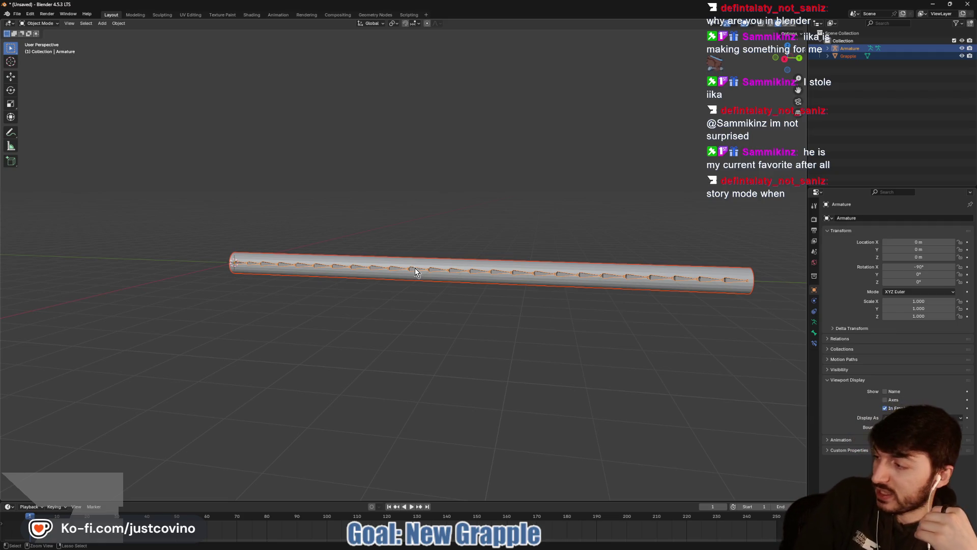
- Parent the rope cylinder to the armature with automatic weights
key(ctrl+p)
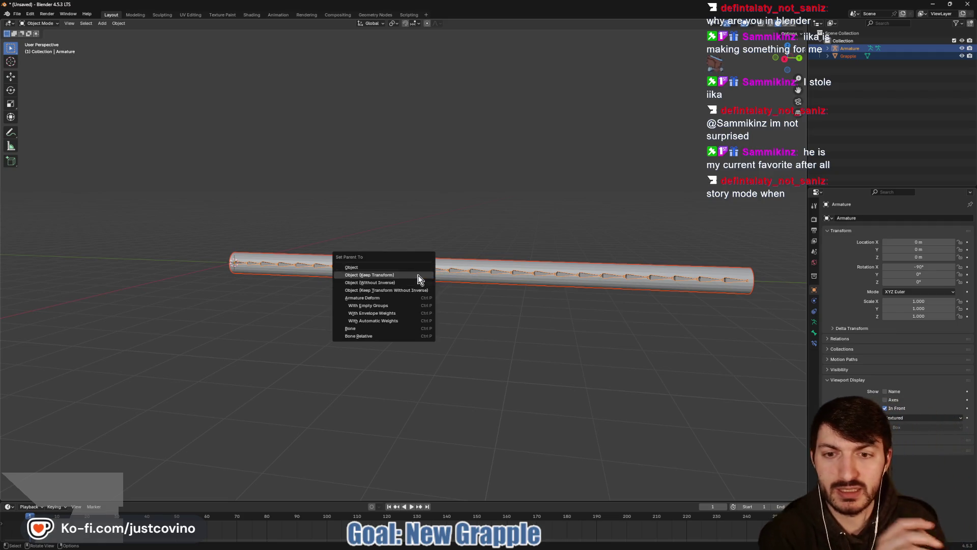
click(394, 320)
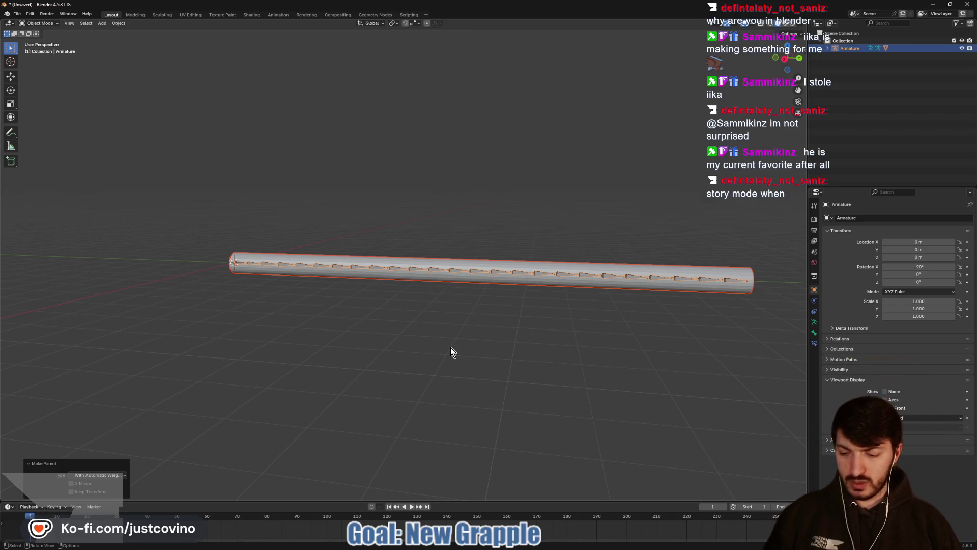
key(ctrl+s)
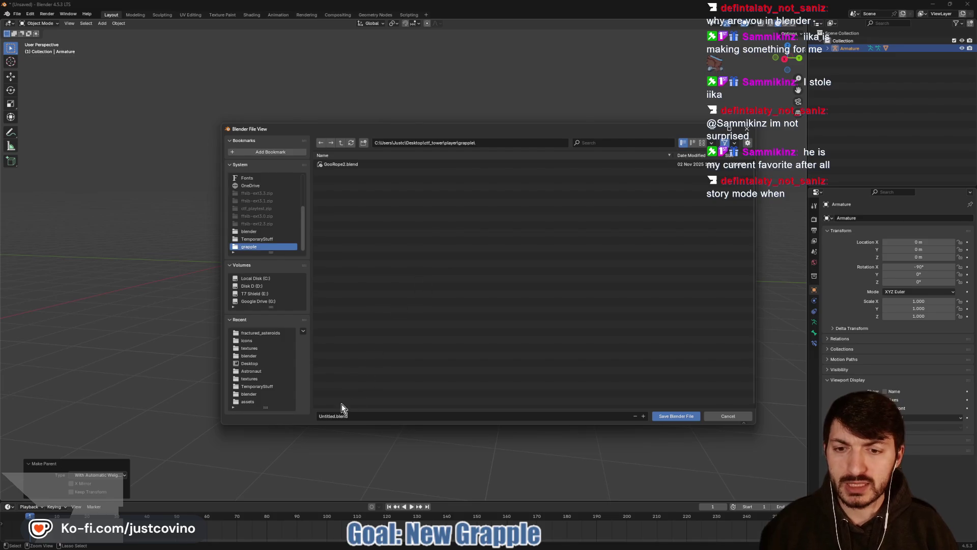
- Save the file as grapple.blend in the ctf_tower assets/blender folder
click(332, 416)
click(341, 143)
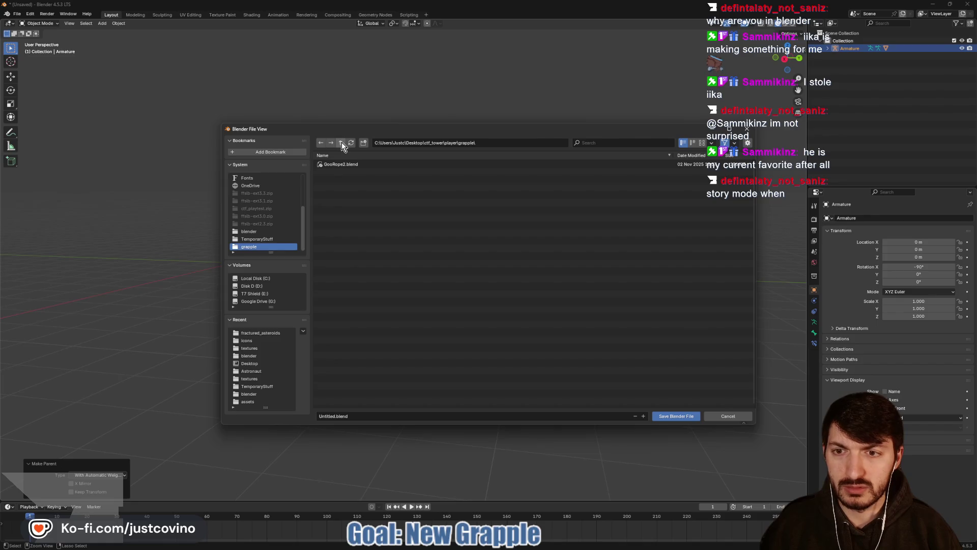
click(340, 142)
click(341, 142)
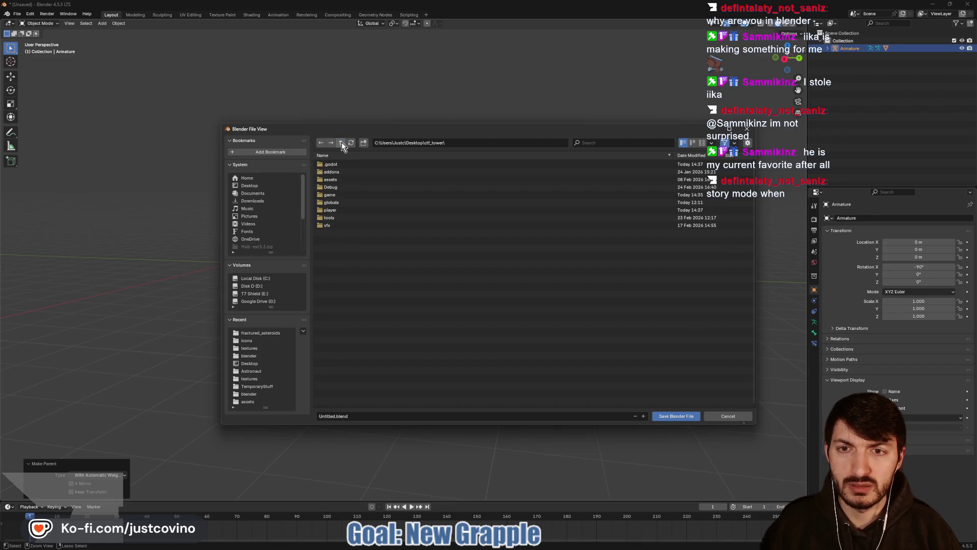
click(343, 179)
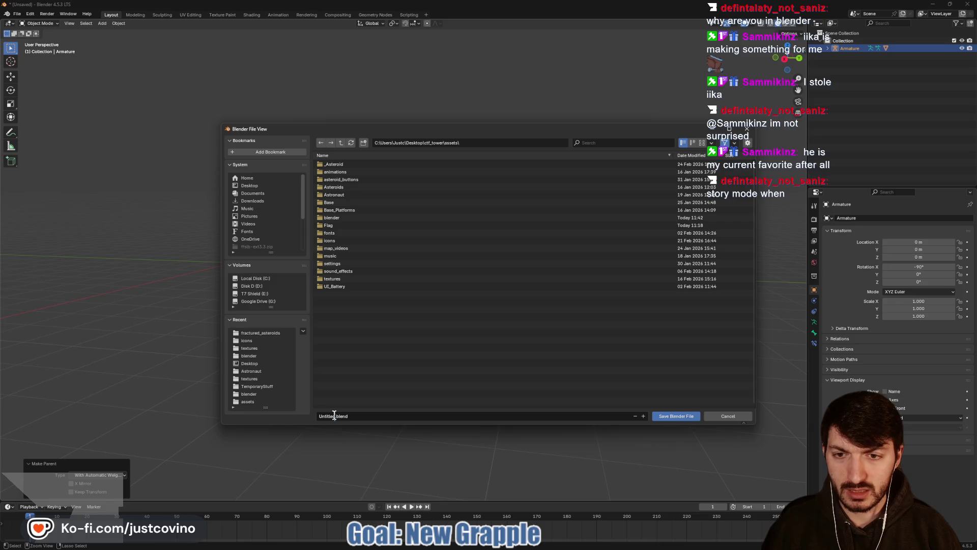
click(334, 217)
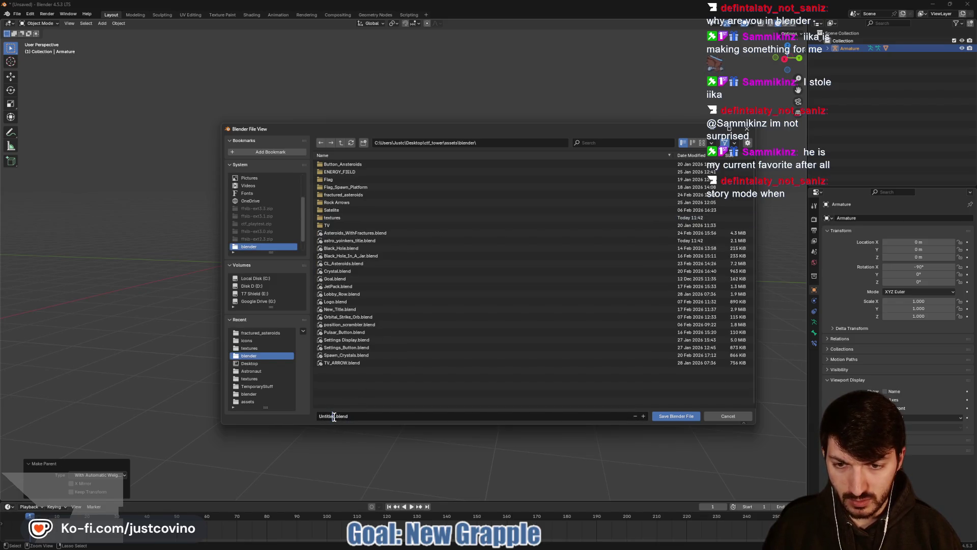
text(grapp)
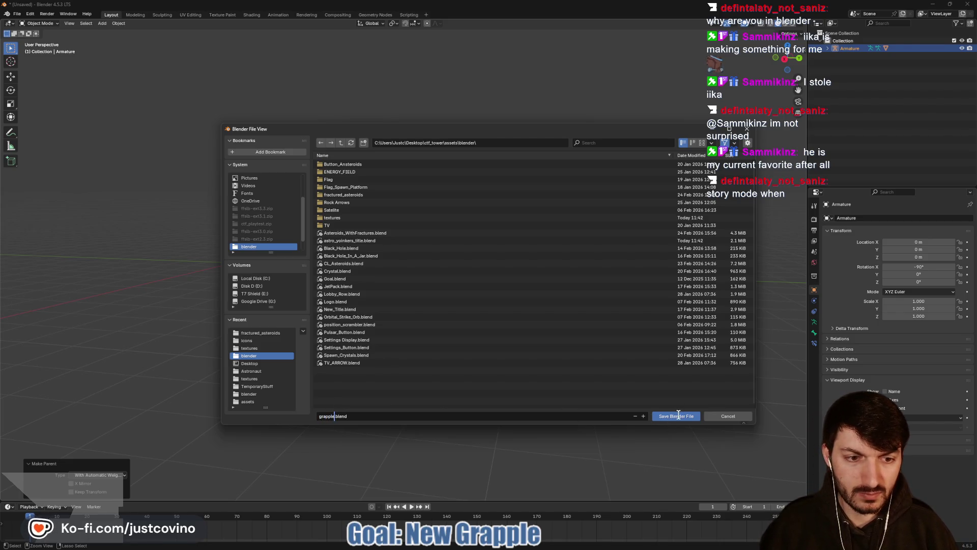
click(676, 416)
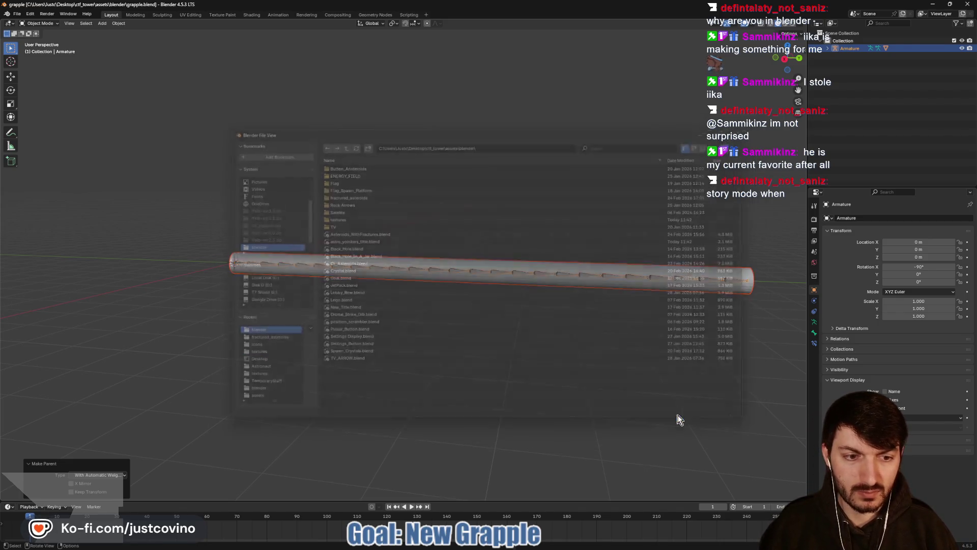
click(540, 545)
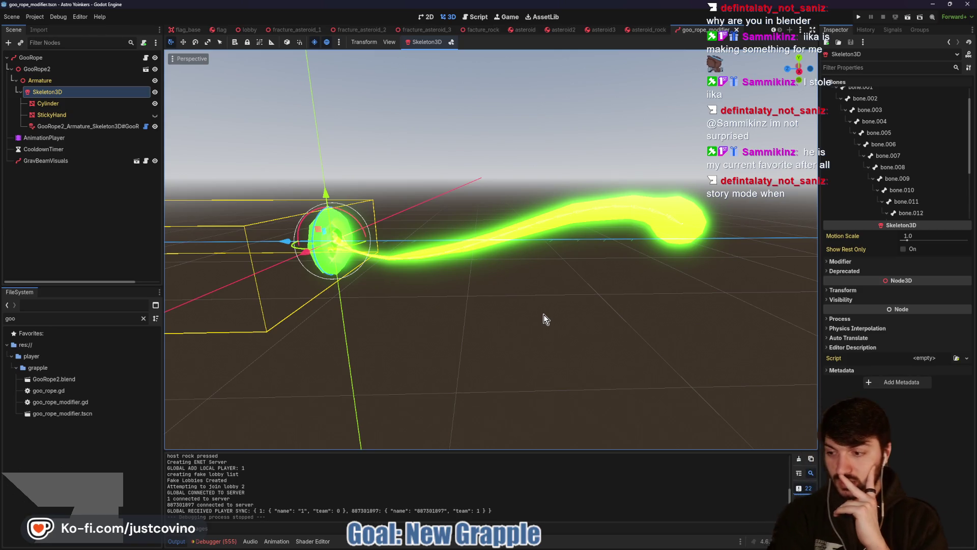
- After the reimport, orbit and zoom around the goo rope, then launch the game with F5
mouse_move(542, 315)
mouse_down()
mouse_move(511, 313)
mouse_move(538, 310)
mouse_up()
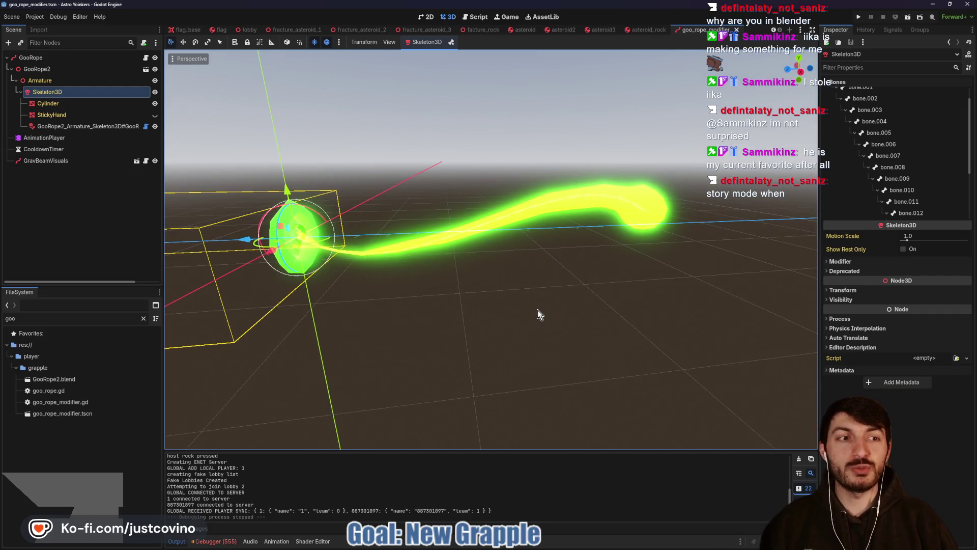
scroll(540, 314, down, 5)
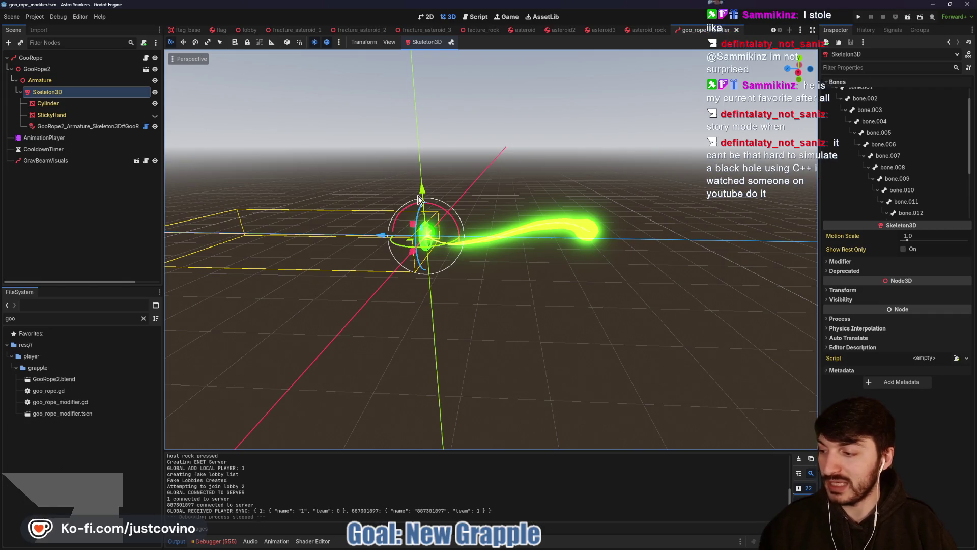
key(F5)
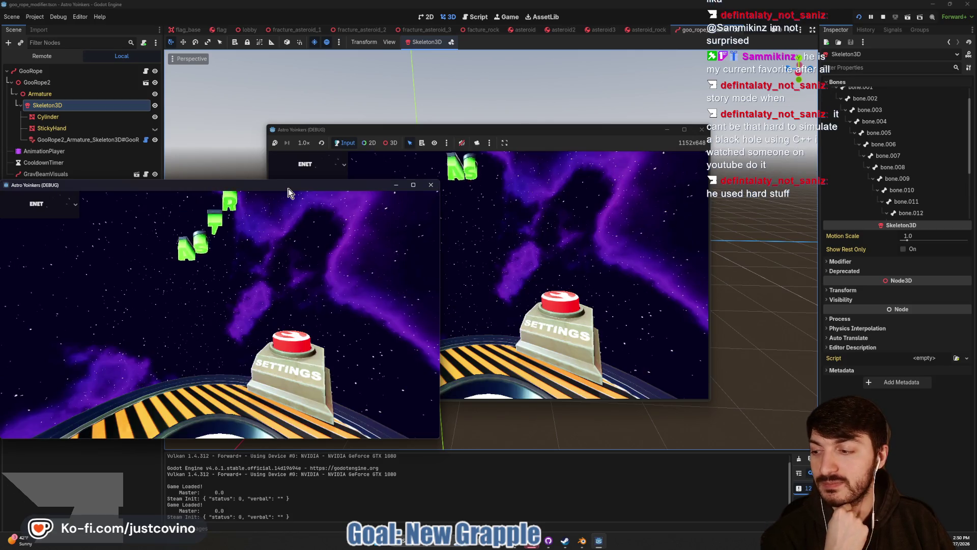
- Place both game windows side by side, host a public lobby, join it, ready up and start
drag(288, 188, 739, 155)
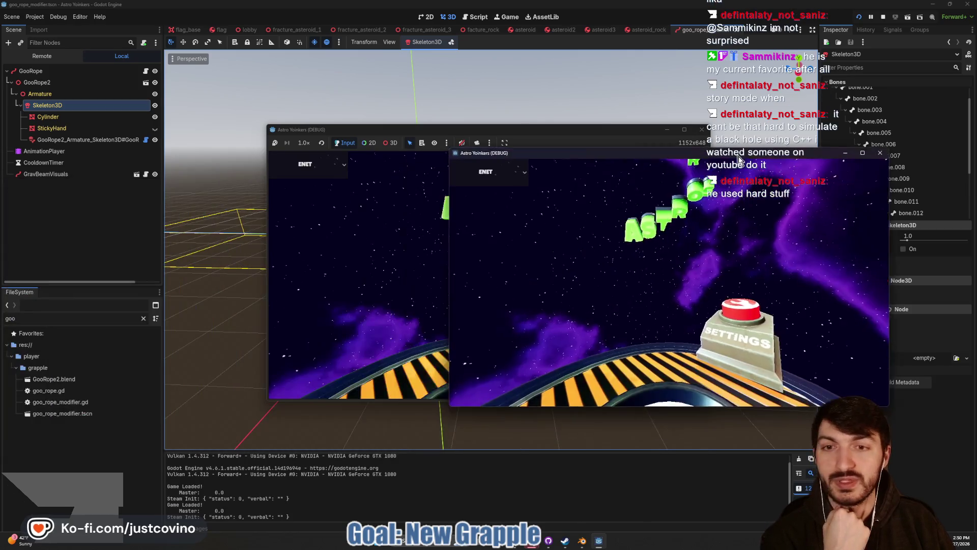
mouse_move(578, 133)
mouse_down()
mouse_move(311, 161)
mouse_move(319, 153)
mouse_up()
click(92, 239)
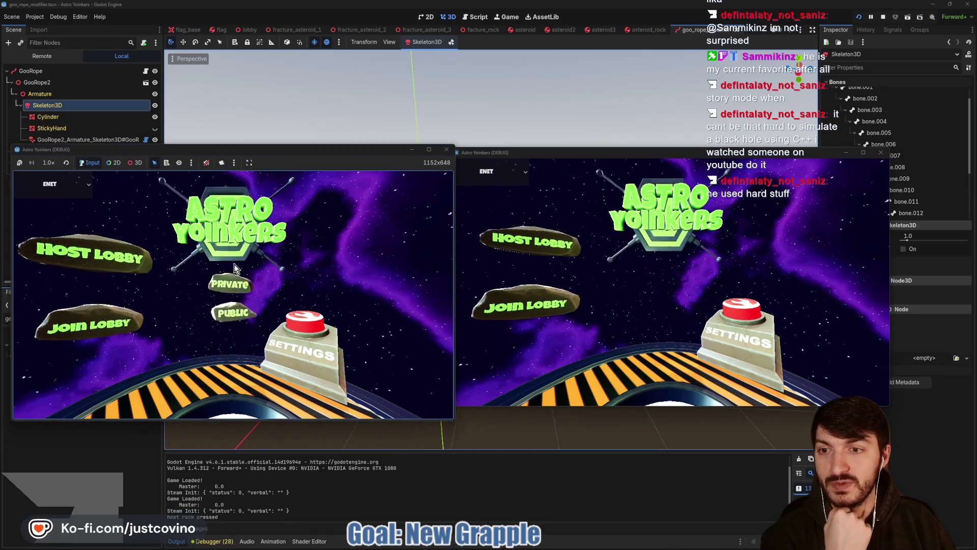
click(232, 326)
click(548, 307)
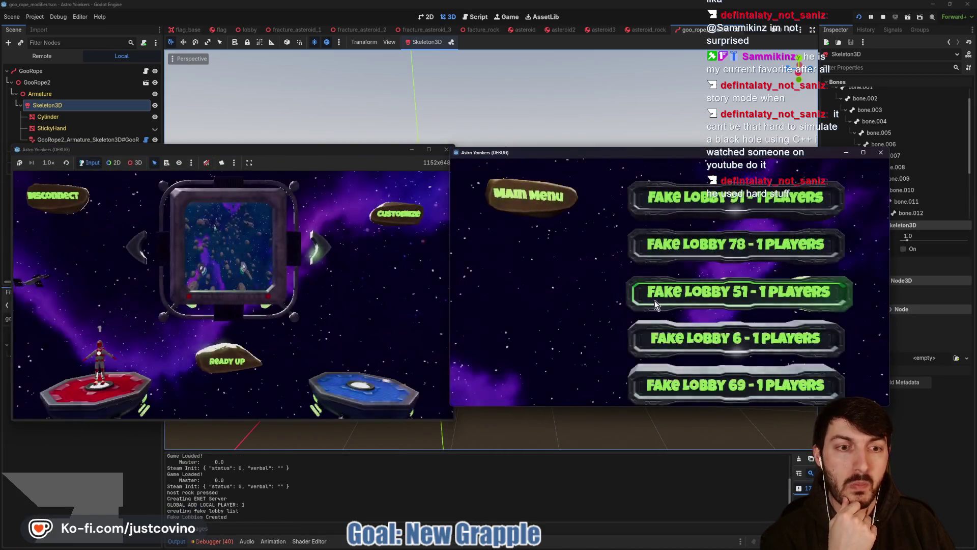
click(653, 299)
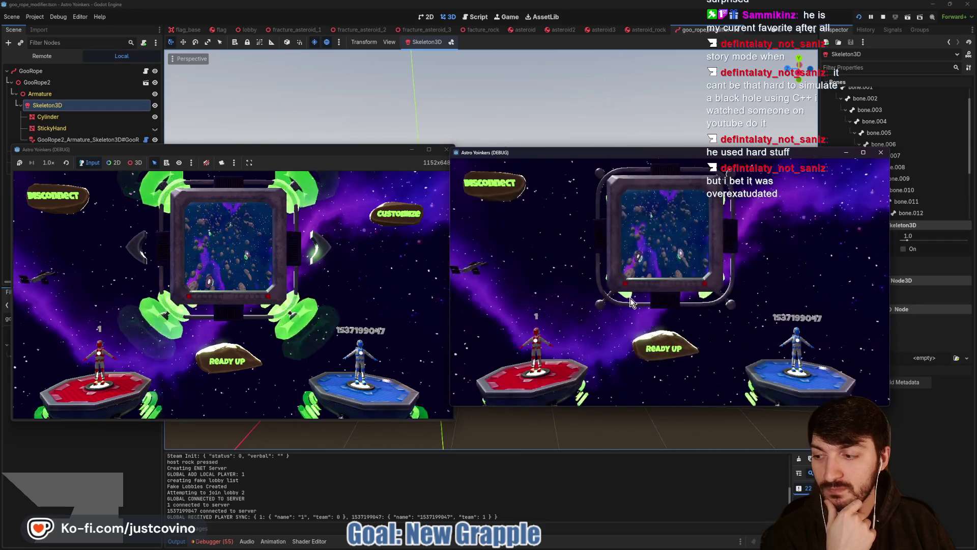
click(247, 358)
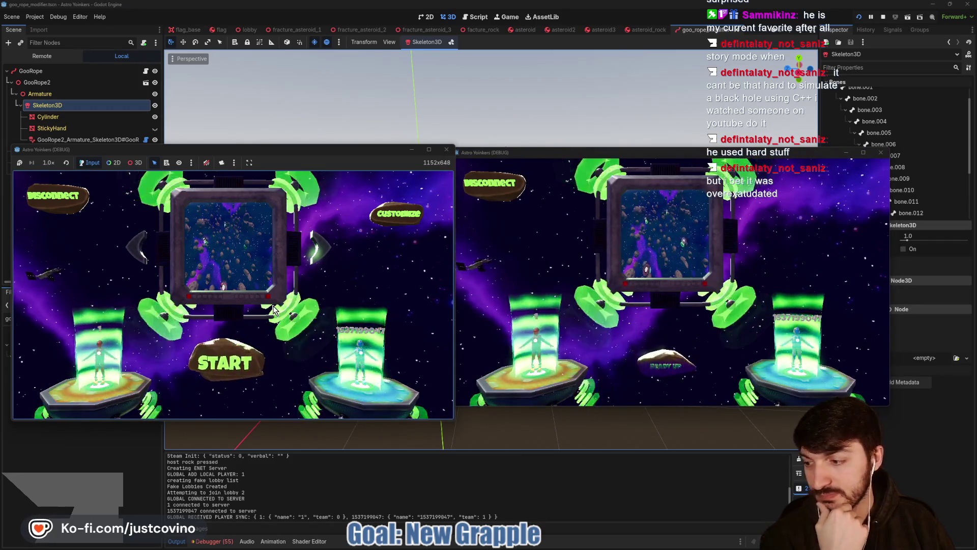
click(230, 361)
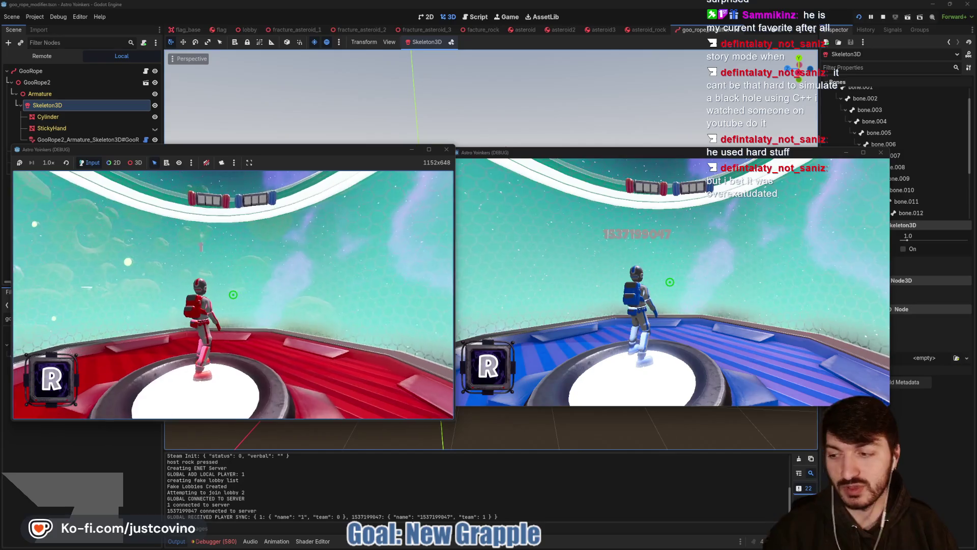
- Fire the grapple repeatedly to swing between the large asteroids
key(super)
key(super)
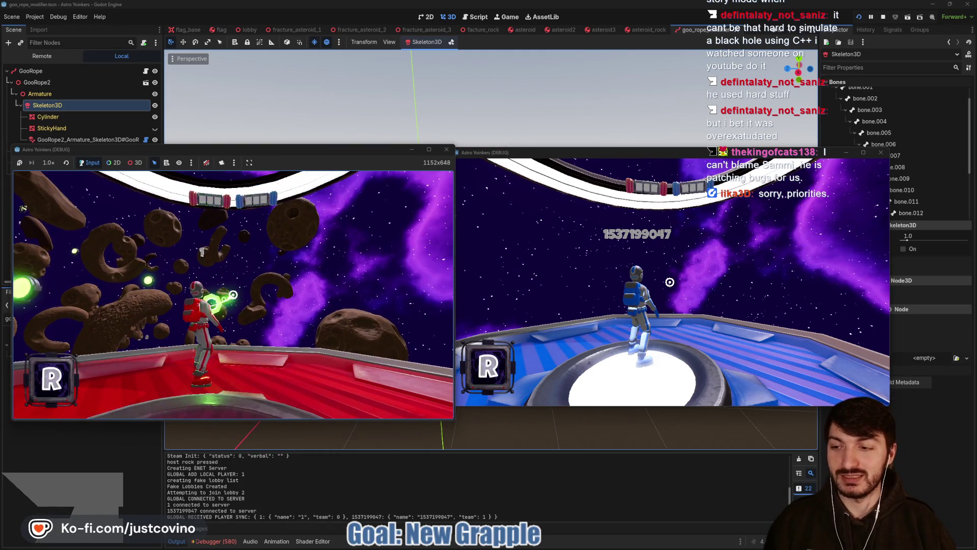
click(233, 294)
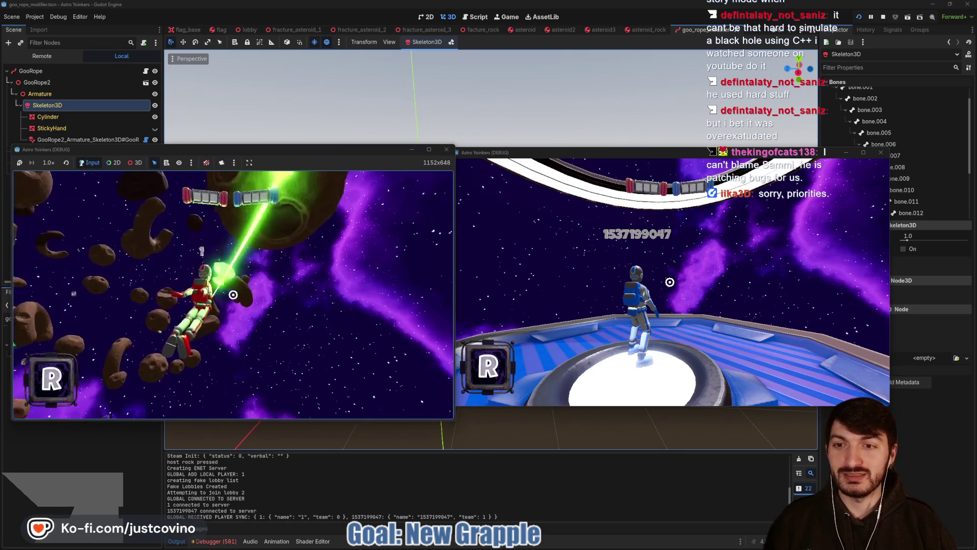
click(233, 295)
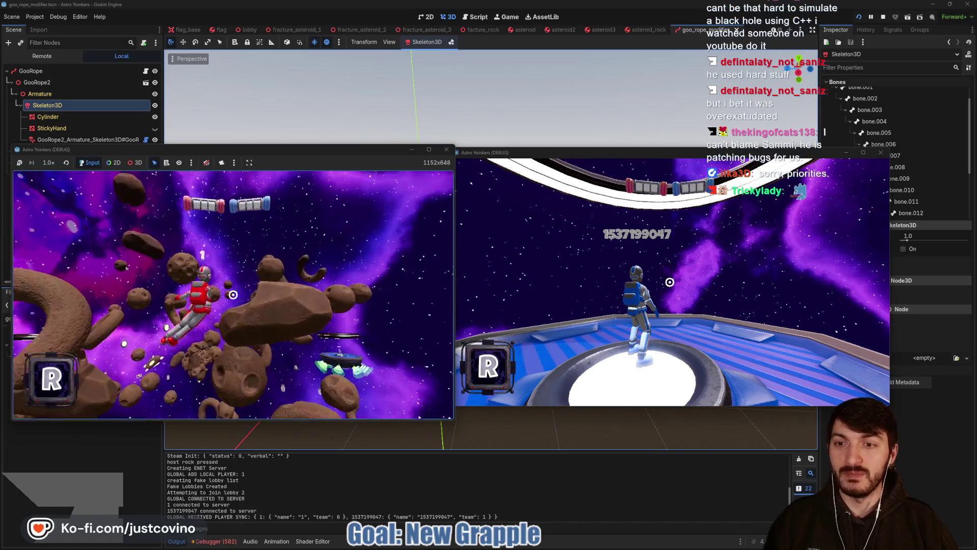
click(233, 294)
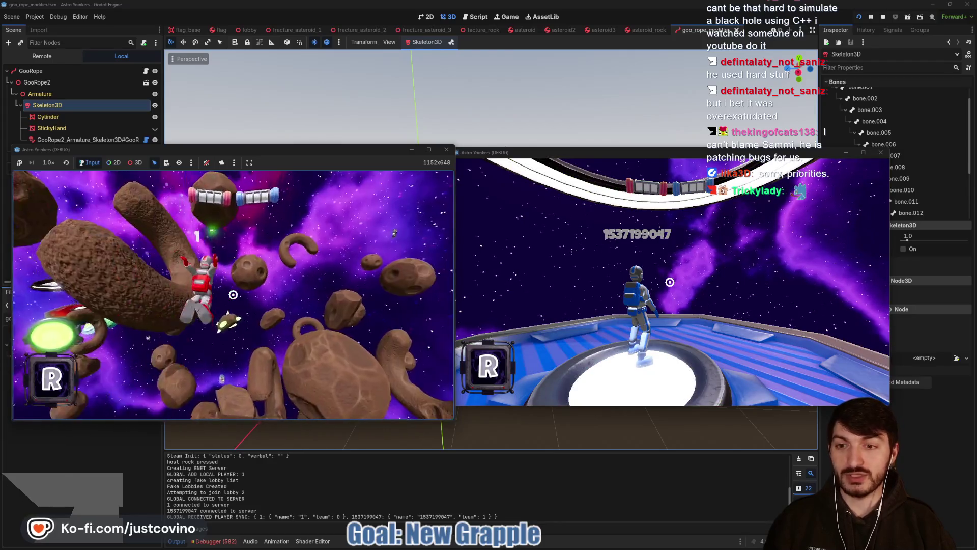
click(233, 295)
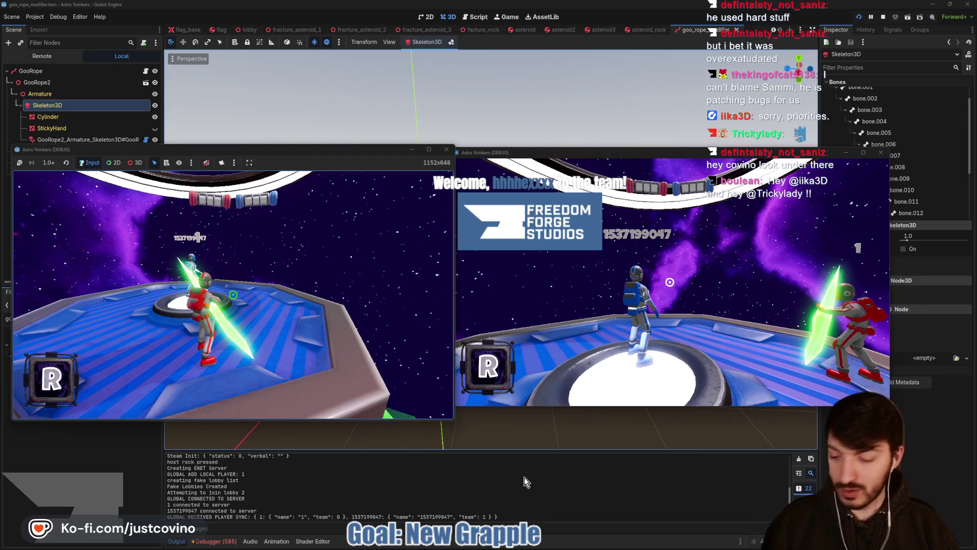
- In the second game window, move that player near the platform and swing the green energy sword
mouse_move(606, 545)
click(599, 501)
key(w)
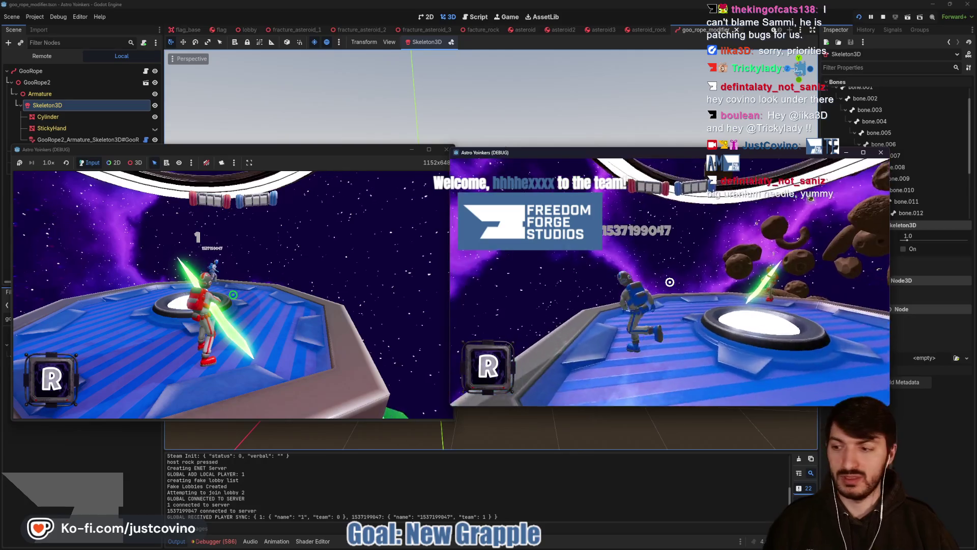
key(w)
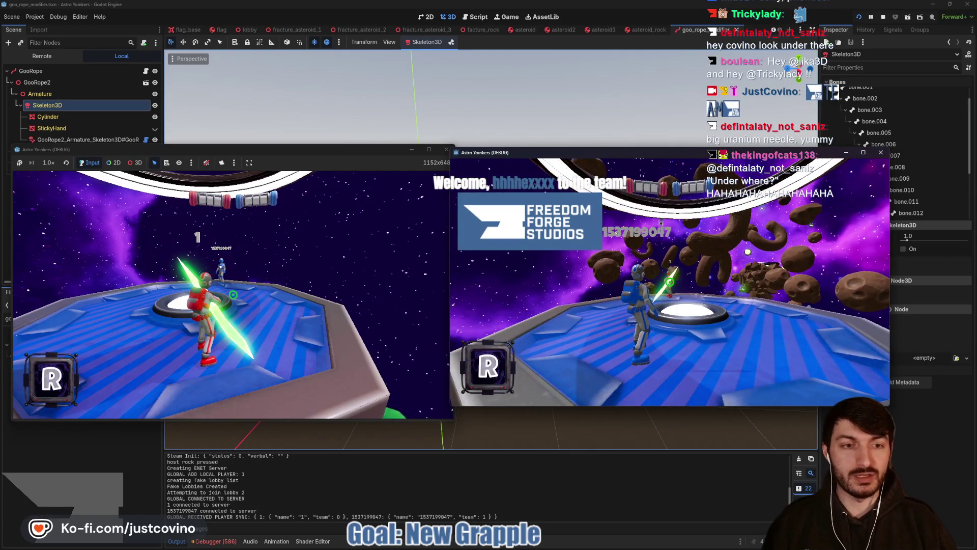
click(669, 281)
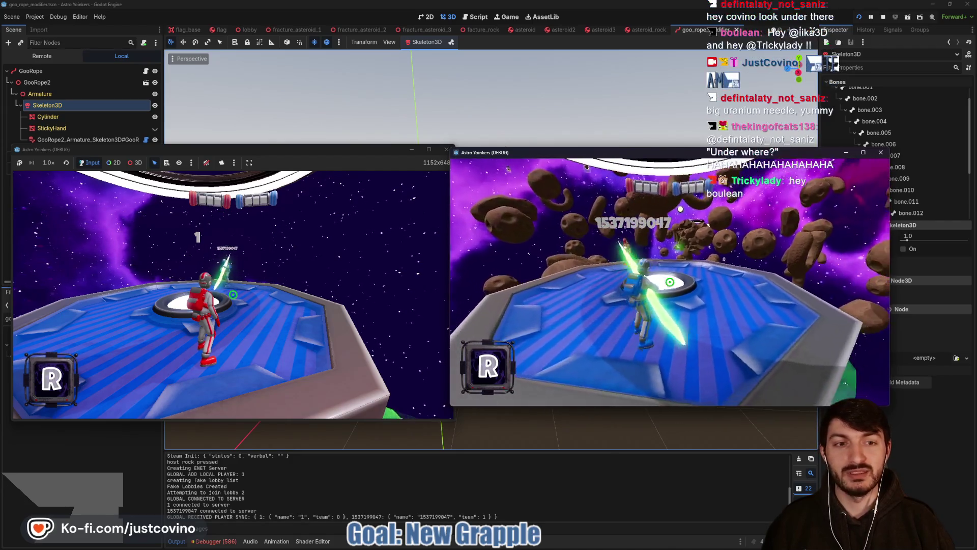
- In the first window, jump into the asteroid field, swing the sword, and fly up with the jetpack
click(288, 275)
key(w)
key(space)
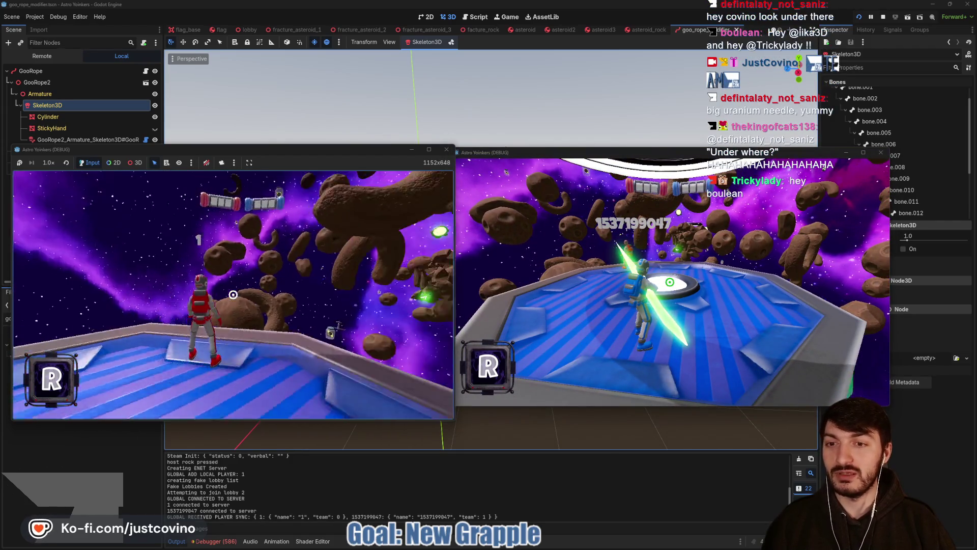
click(233, 294)
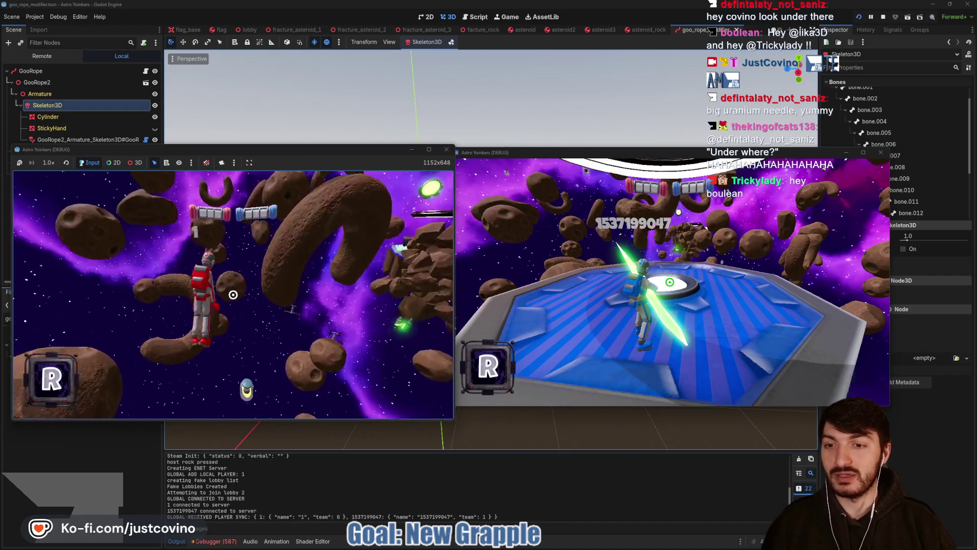
key(space)
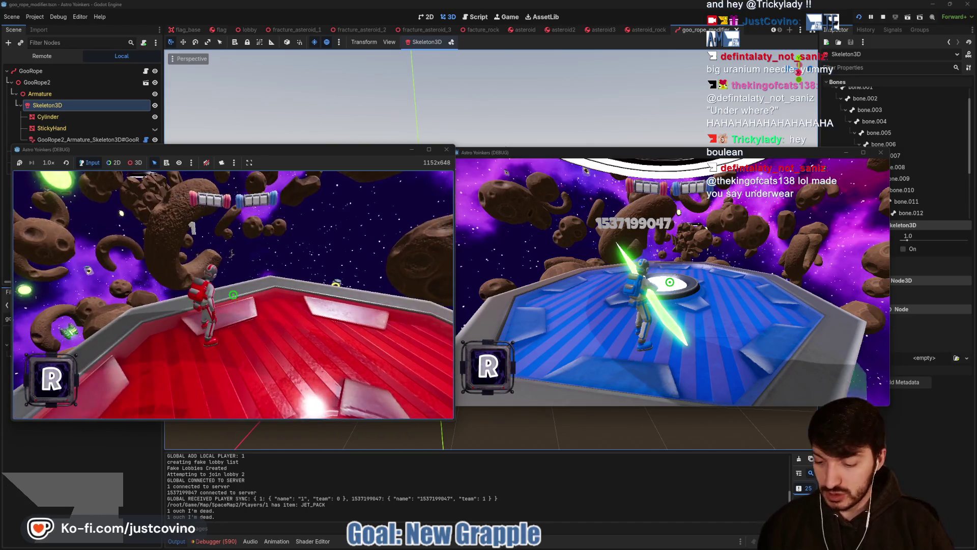
- Submit the 'cheat_item' command in the in-game console, then stop the test run with F8
key(grave)
text(cheat_item orbital_st)
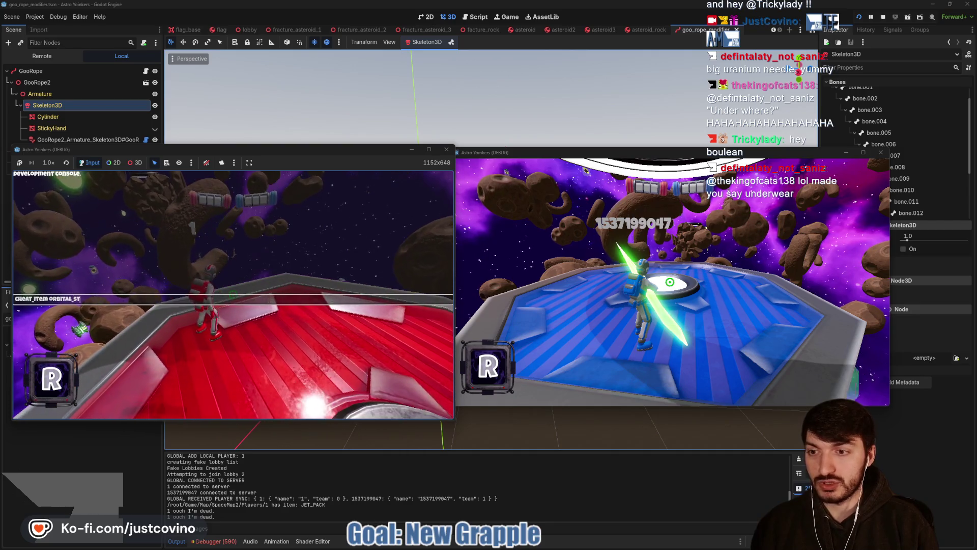
key(grave)
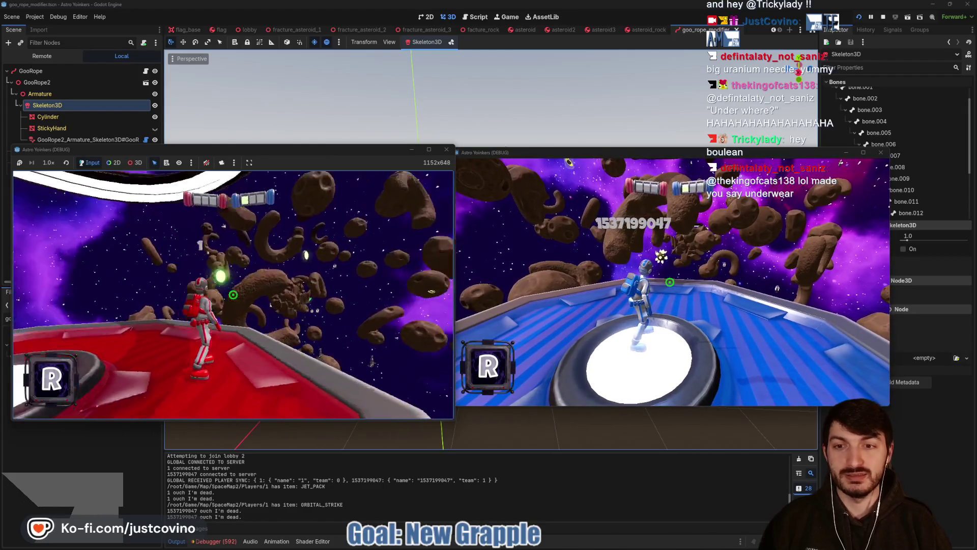
key(F8)
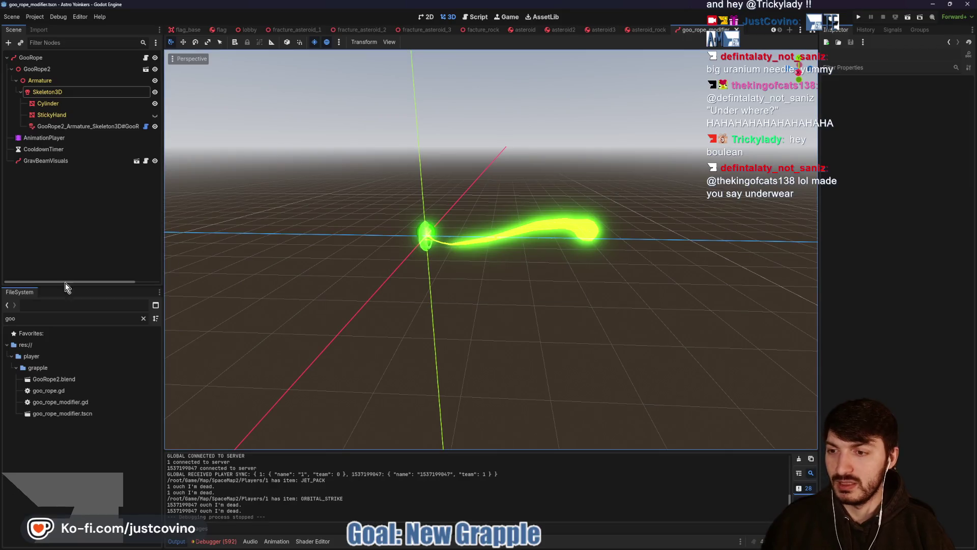
- Clear the goo filter, collapse godotsteam, and select grapple.blend under assets/blender
click(143, 318)
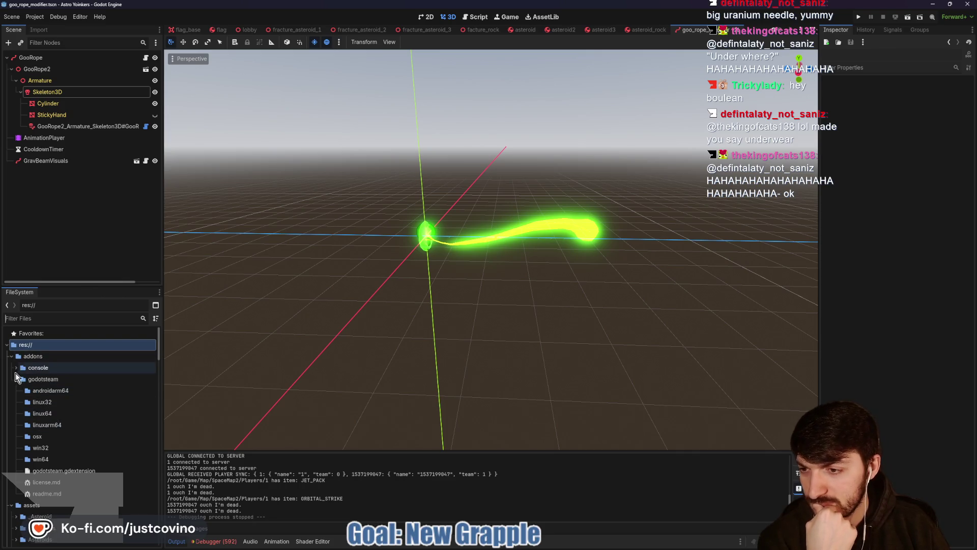
click(16, 379)
scroll(15, 390, down, 5)
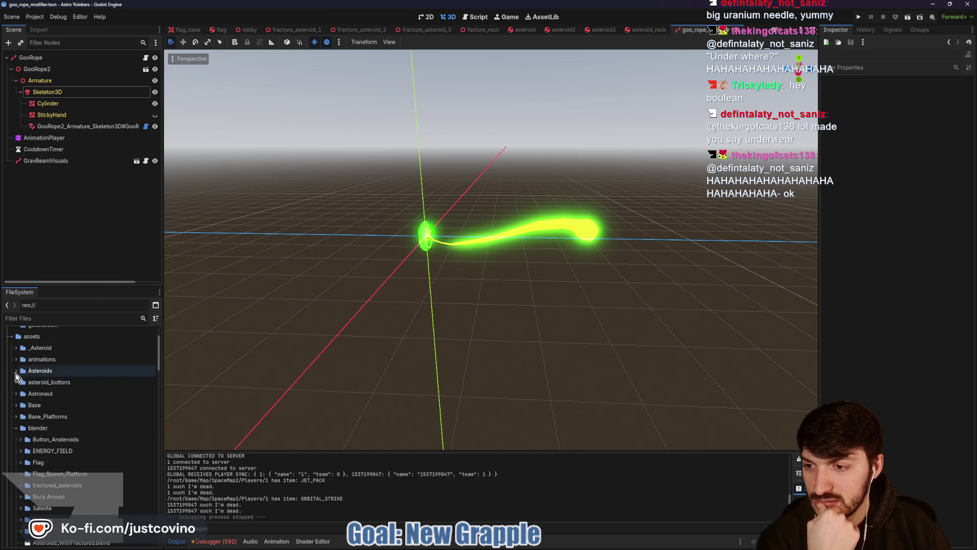
scroll(36, 422, down, 5)
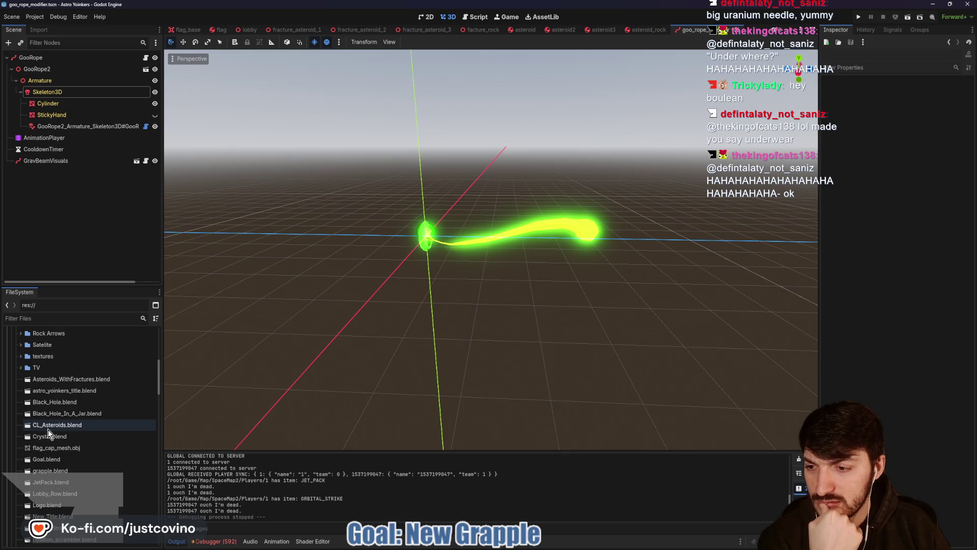
click(71, 471)
mouse_move(71, 474)
mouse_down()
mouse_move(131, 464)
mouse_move(395, 346)
mouse_move(384, 218)
mouse_up()
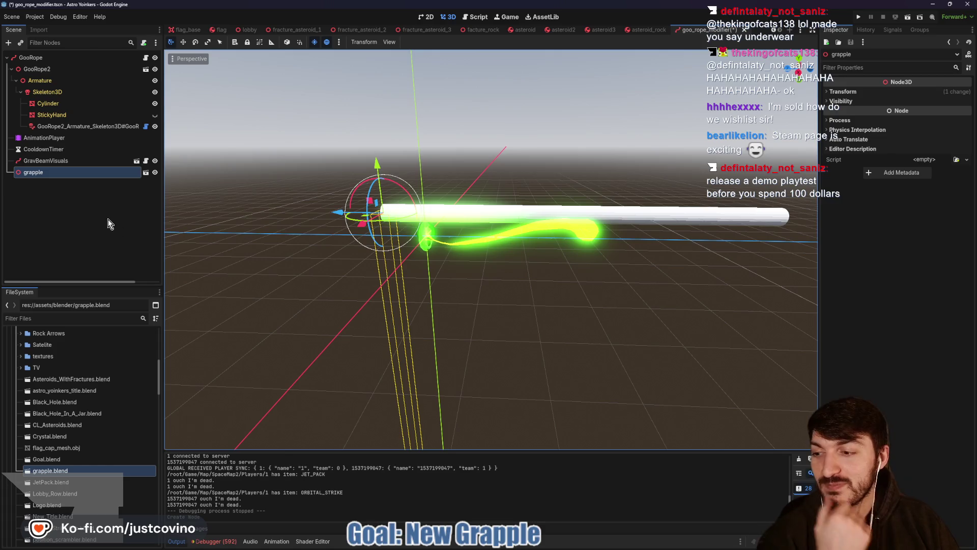
right_click(55, 179)
click(94, 371)
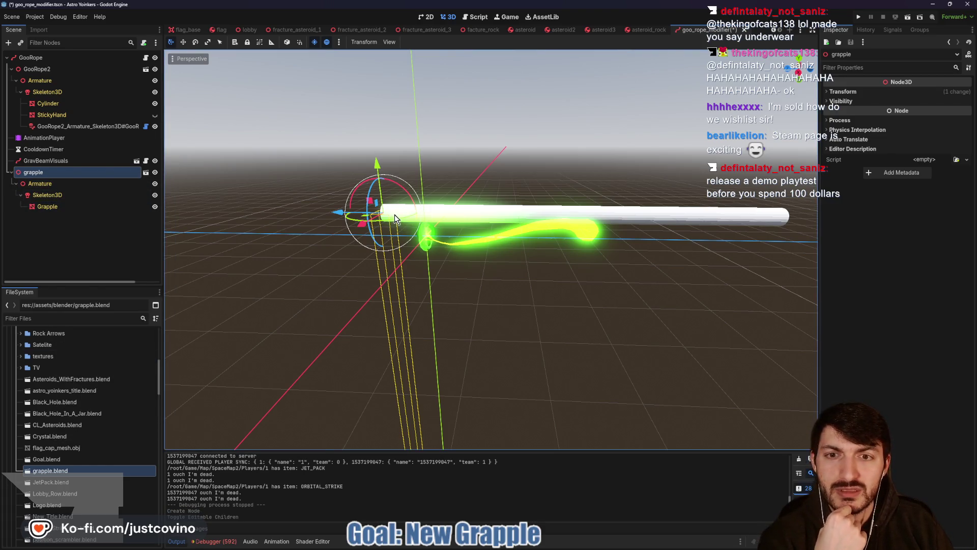
mouse_move(439, 239)
mouse_down()
mouse_move(414, 277)
mouse_move(367, 275)
mouse_move(530, 283)
mouse_up()
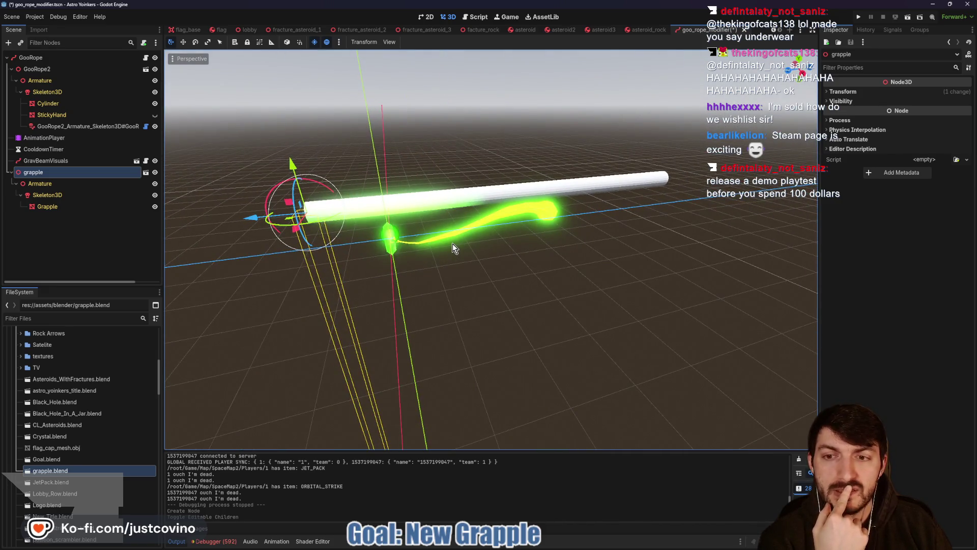
scroll(550, 259, down, 2)
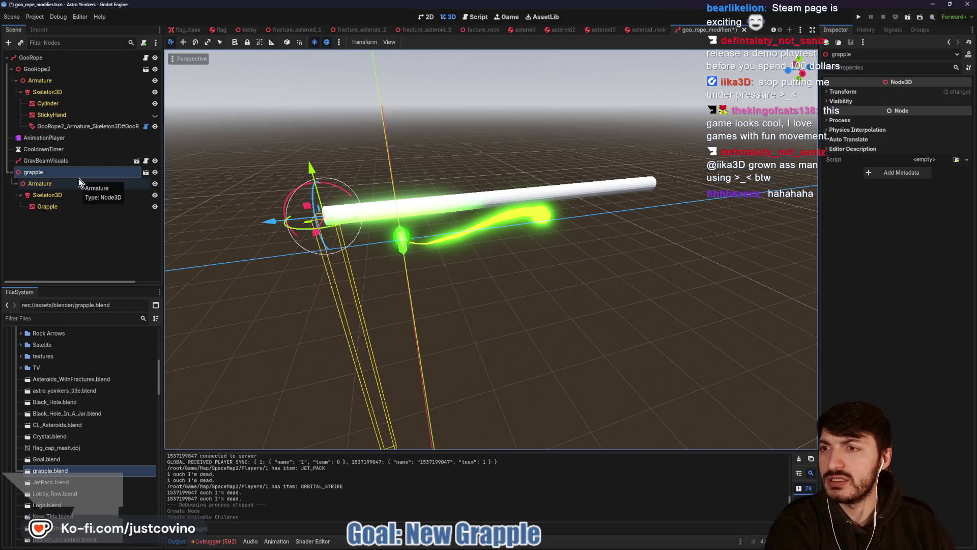
key(f)
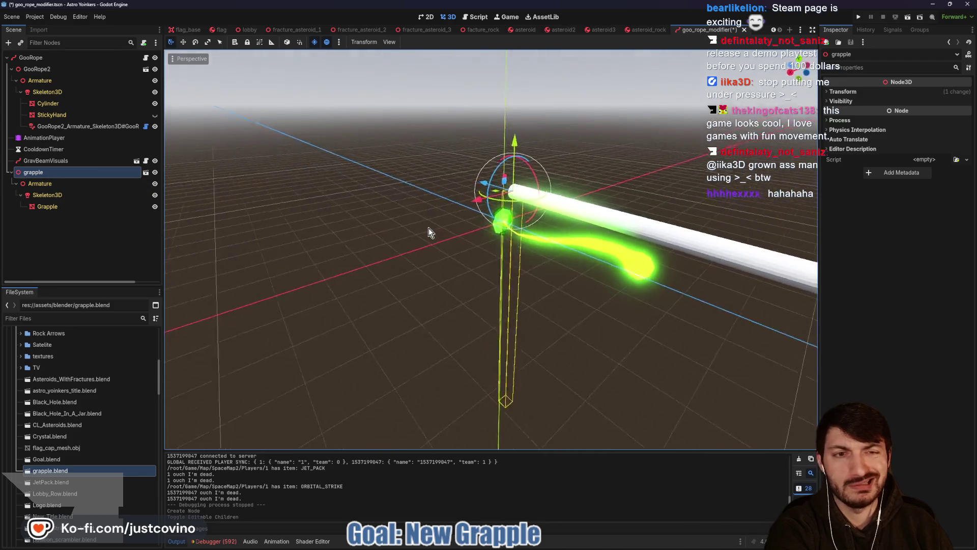
drag(429, 228, 534, 234)
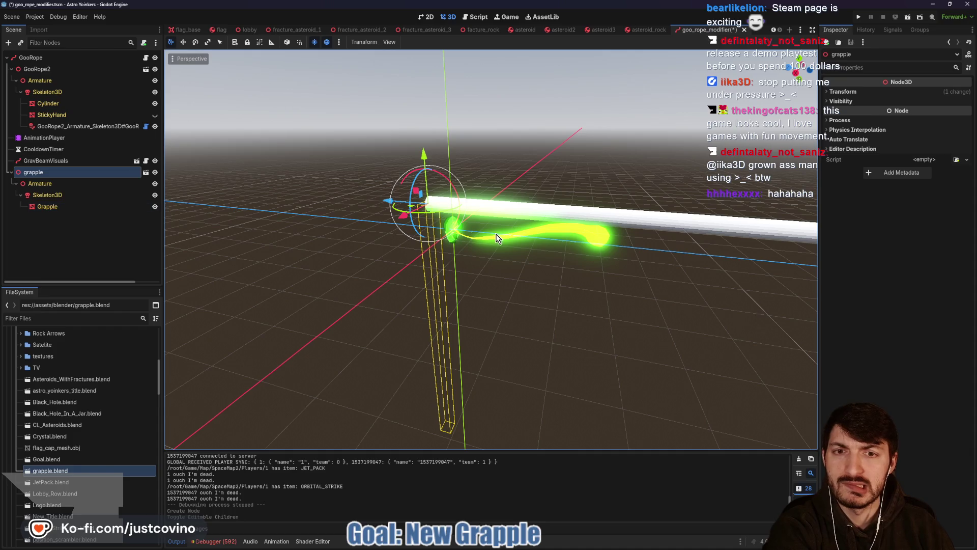
mouse_move(474, 244)
mouse_down()
mouse_move(523, 240)
mouse_move(504, 235)
mouse_move(513, 245)
mouse_up()
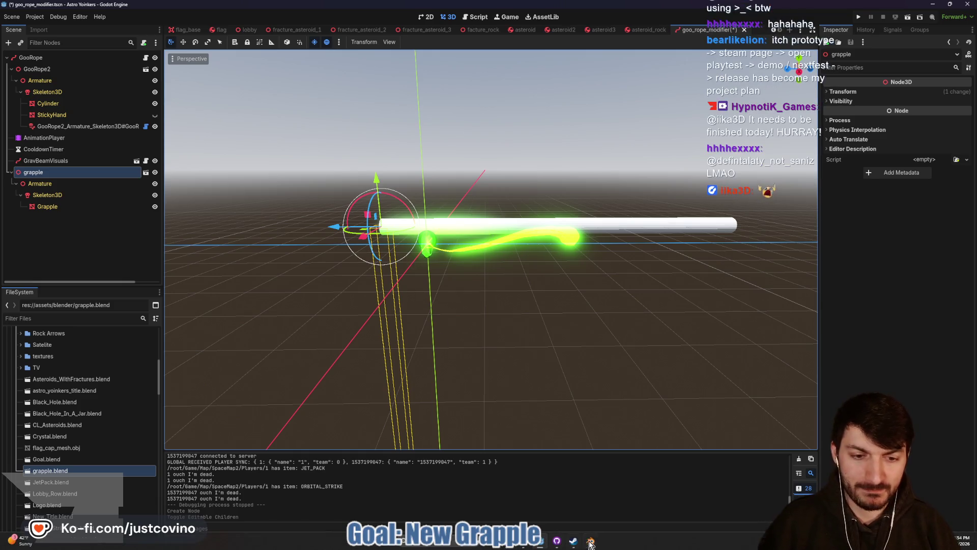
- In Edit Mode, box-select and delete the Grapple tube's right-half vertices
click(592, 544)
drag(517, 317, 509, 318)
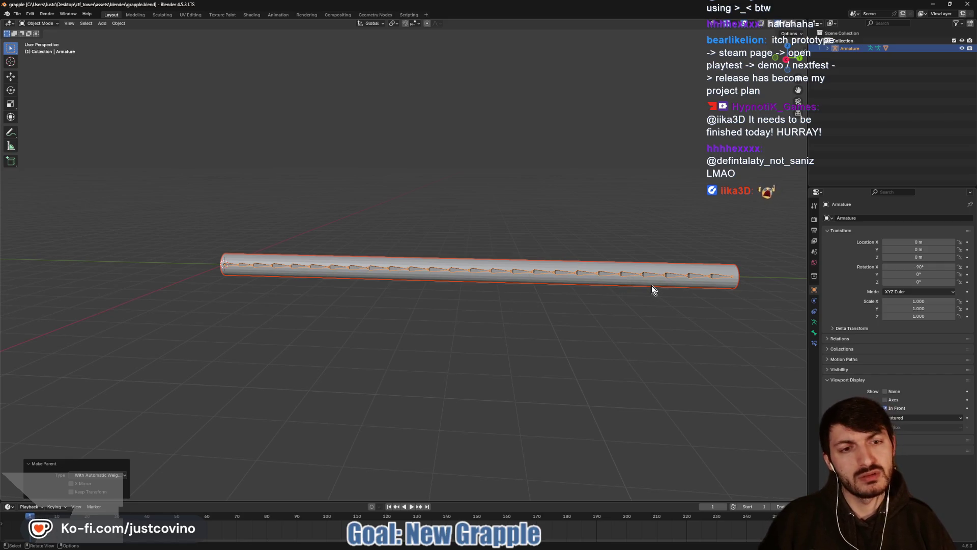
key(Tab)
key(Tab)
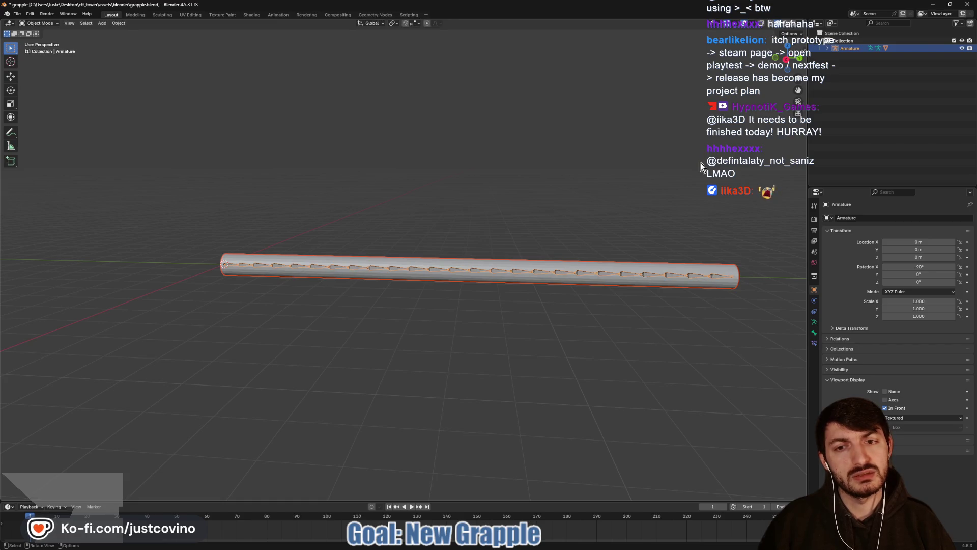
click(627, 266)
key(Tab)
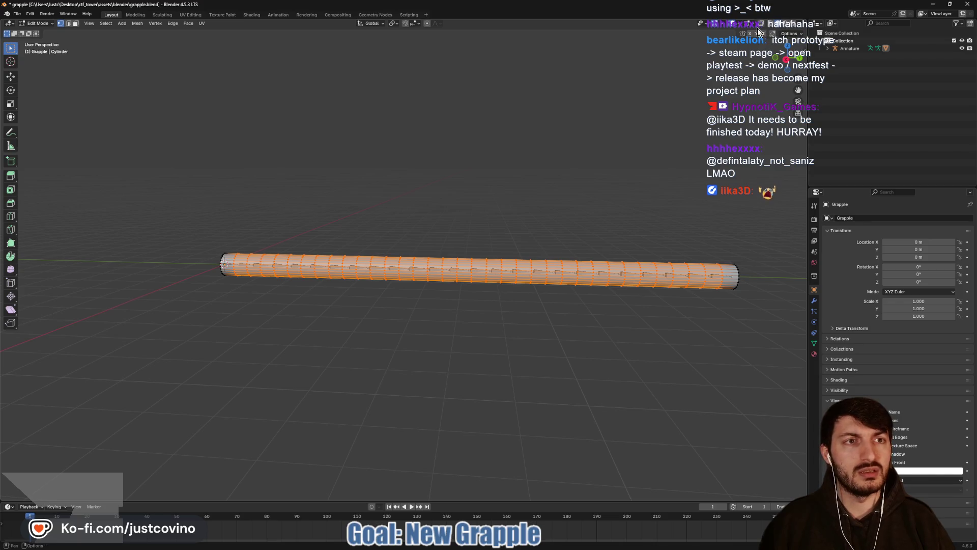
key(alt+a)
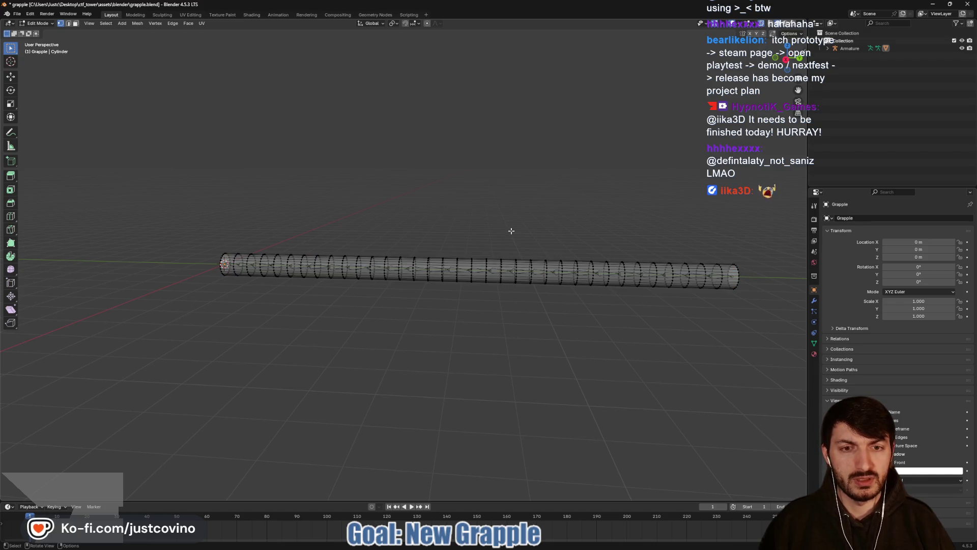
mouse_move(511, 228)
mouse_down()
mouse_move(640, 328)
mouse_move(792, 336)
mouse_up()
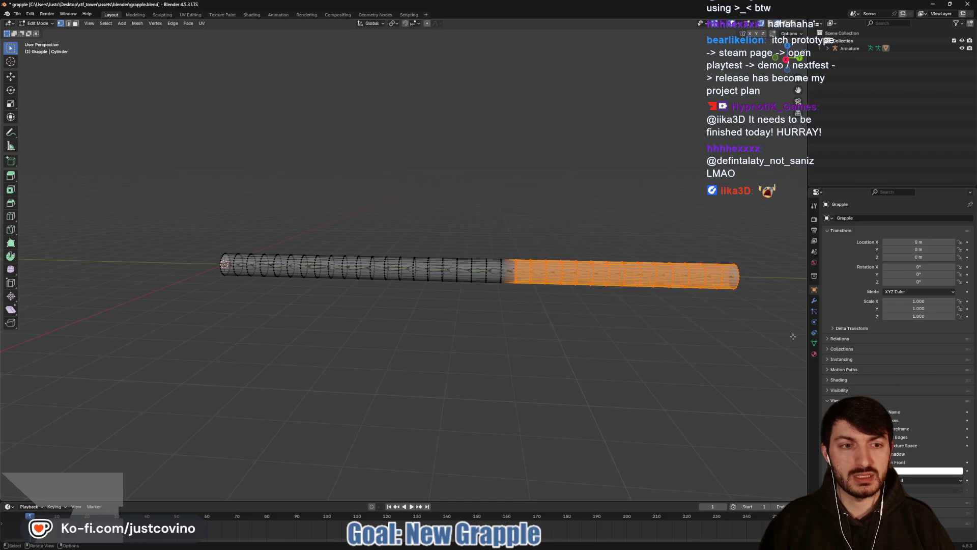
key(x)
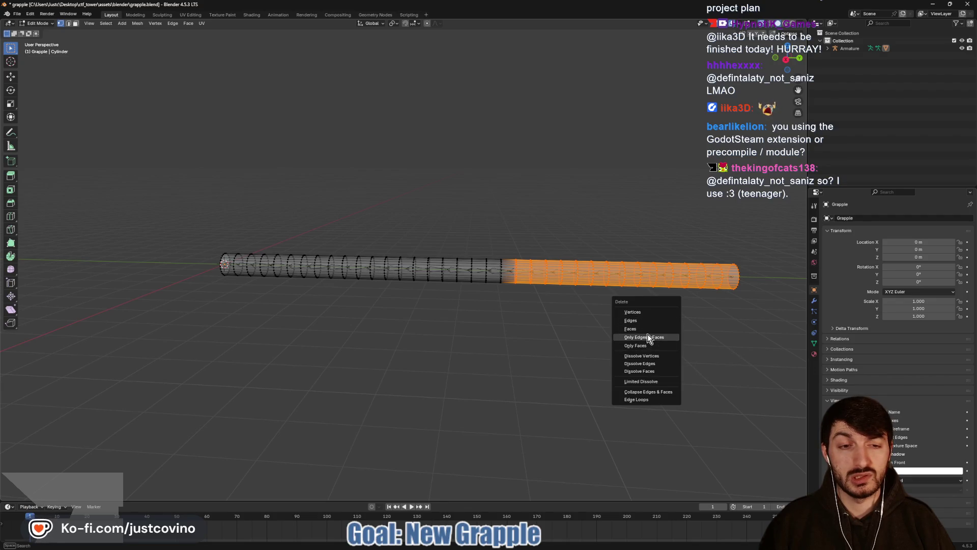
click(642, 331)
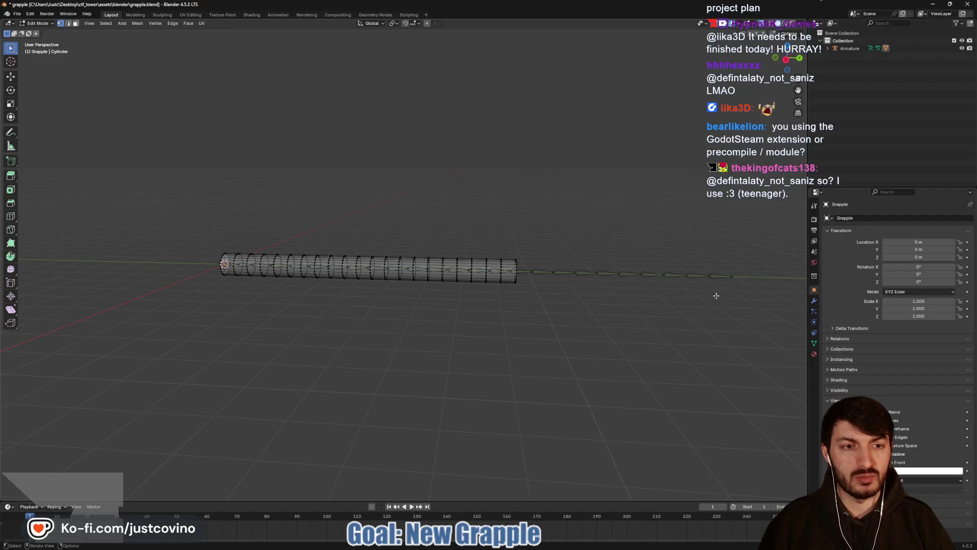
key(Tab)
click(717, 276)
- Dissolve the bones extending past the shortened tube into one large bone
key(Tab)
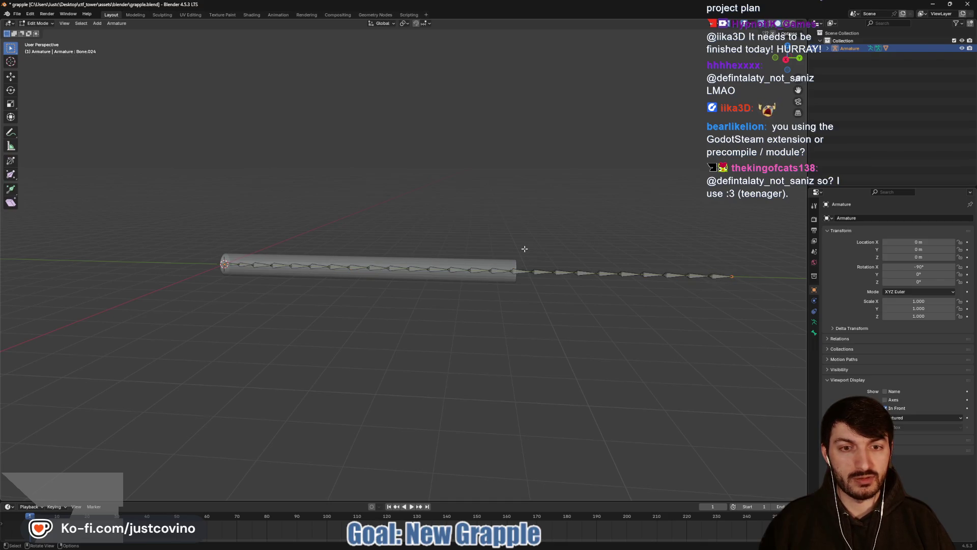
mouse_move(525, 252)
mouse_down()
mouse_move(564, 296)
mouse_move(748, 300)
mouse_up()
key(x)
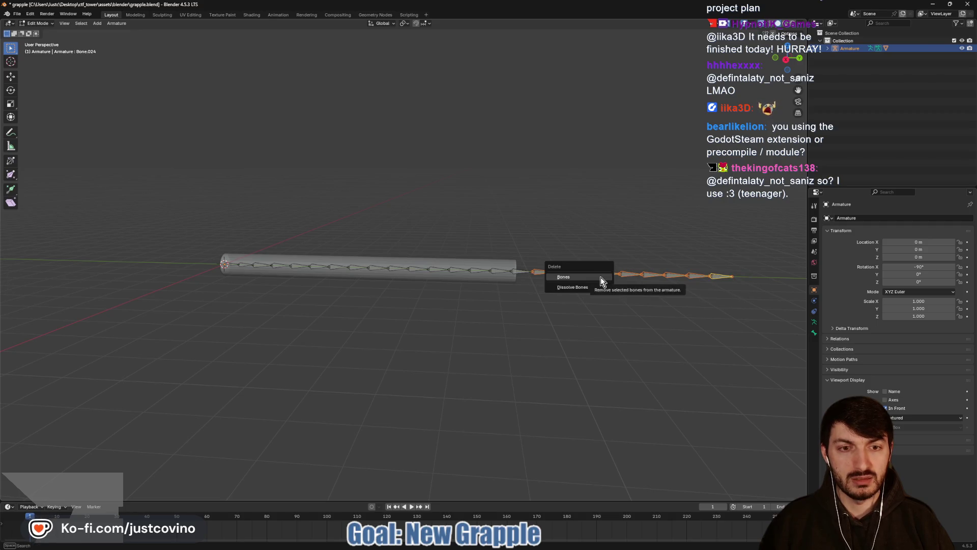
click(588, 288)
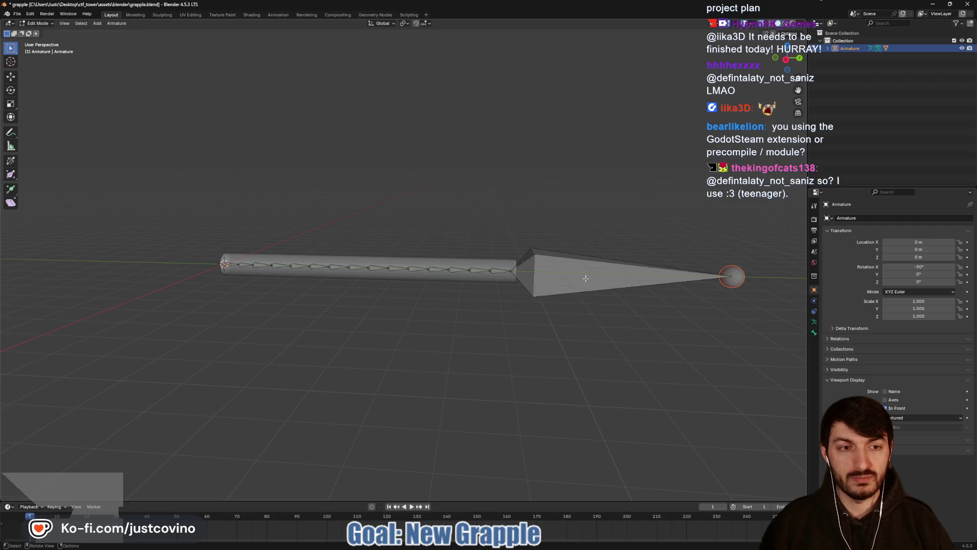
click(585, 278)
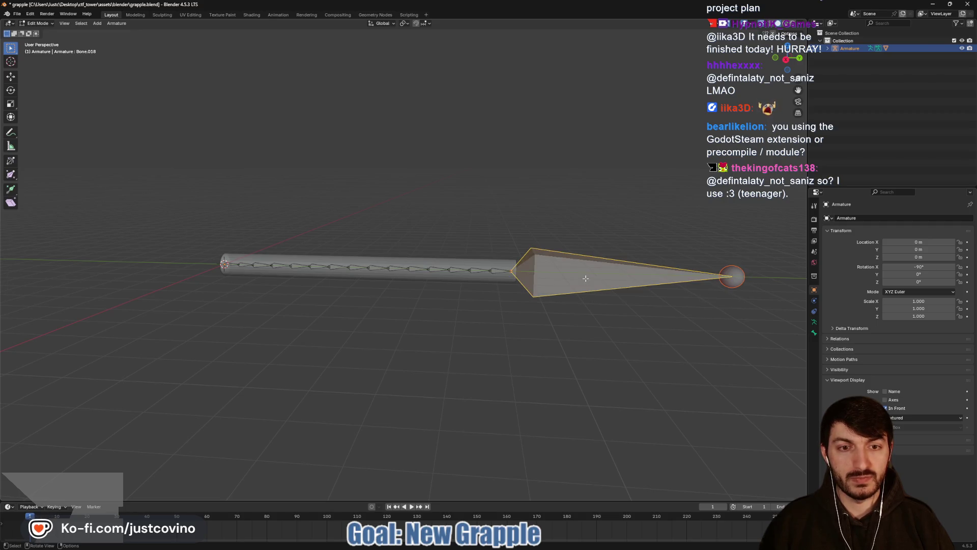
key(x)
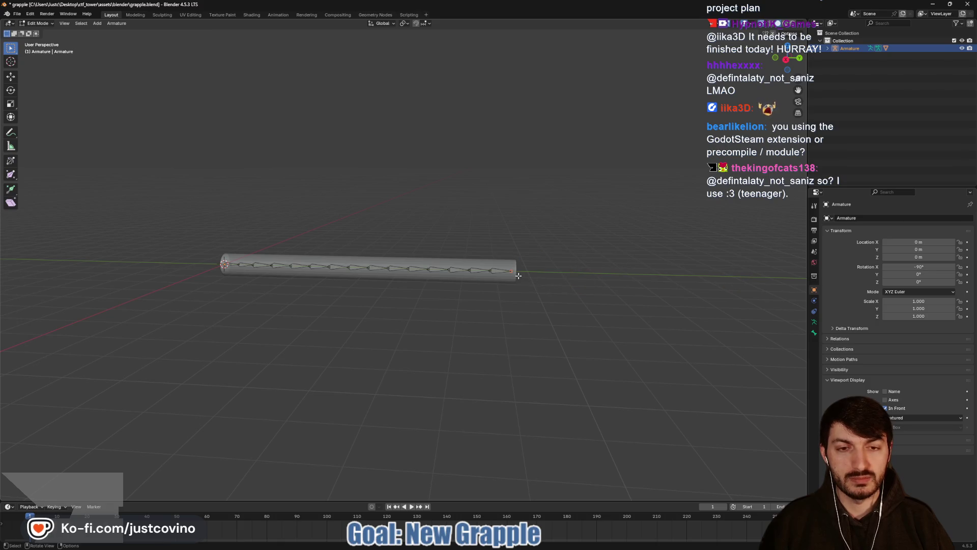
- Undo an accidental extrusion and delete the large merged bone
key(e)
right_click(513, 271)
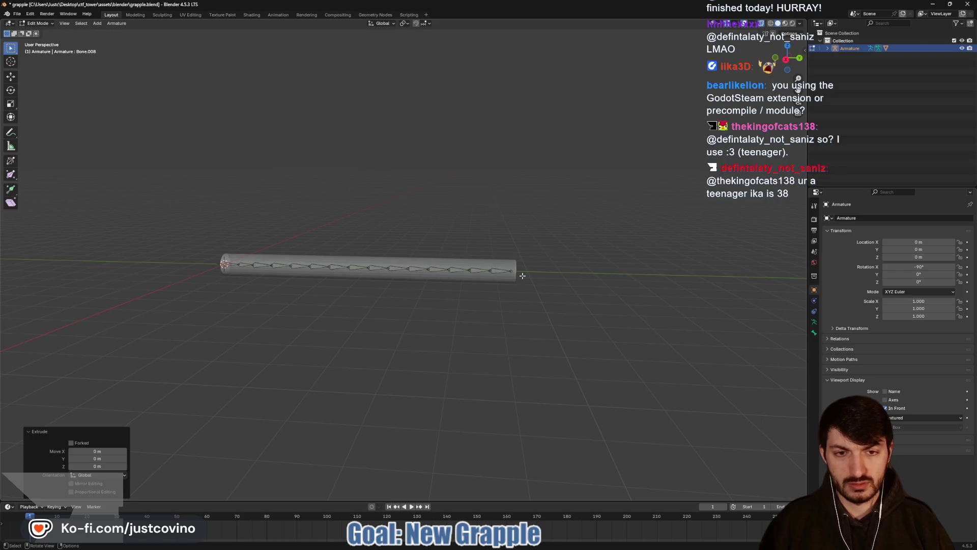
key(ctrl+z)
key(ctrl+shift+z)
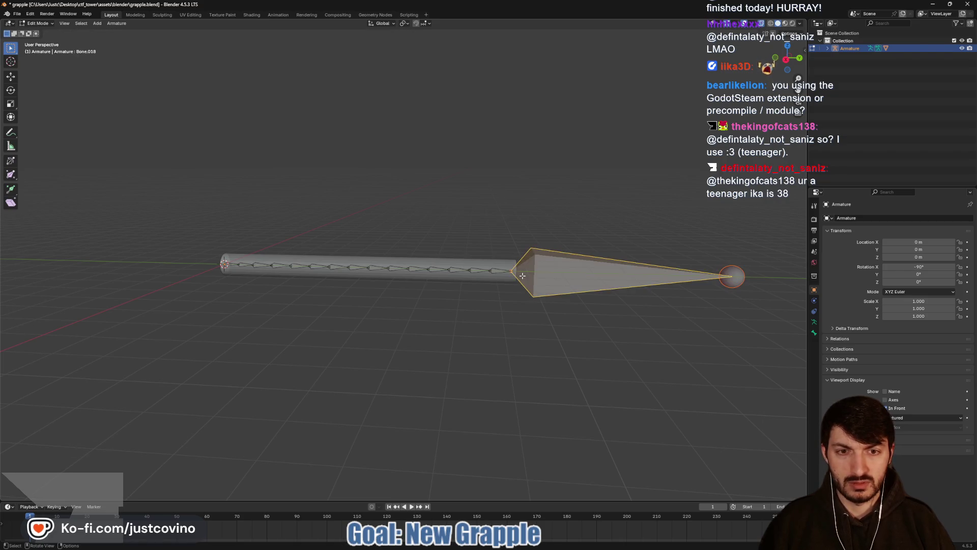
key(x)
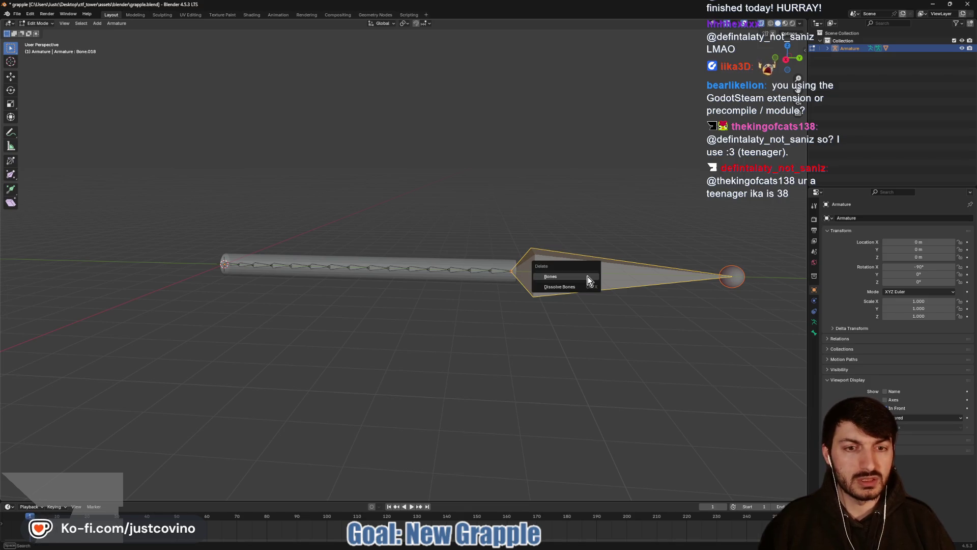
click(588, 276)
- Move the bone chain's end along Y, save grapple.blend, and switch to solid display
key(g)
key(y)
click(516, 273)
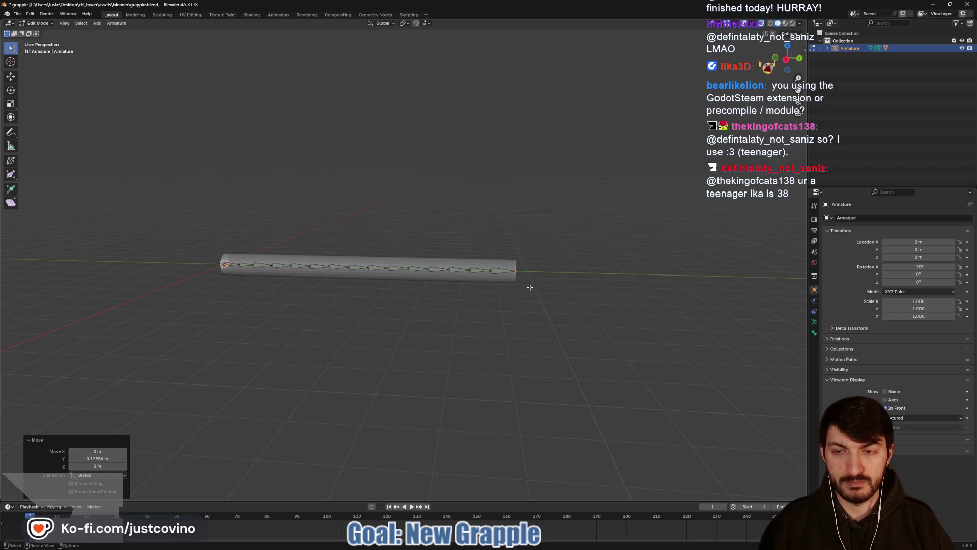
key(ctrl+s)
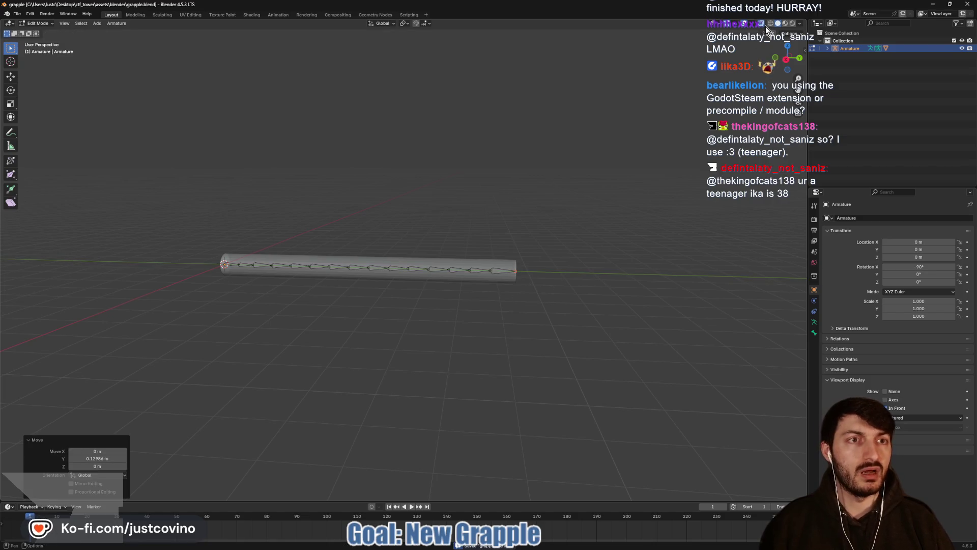
click(763, 25)
drag(552, 202, 569, 203)
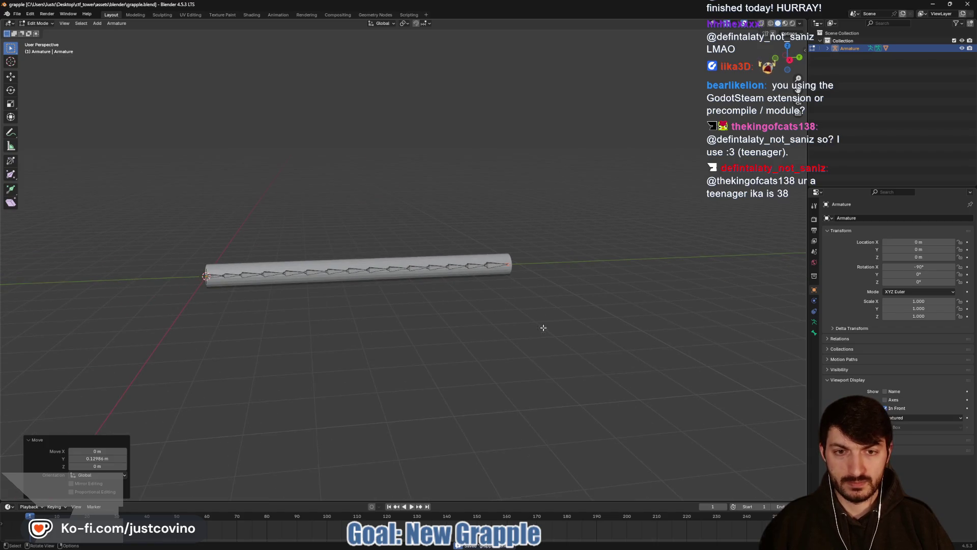
- Back in Godot, select the goo rope's Cylinder and expand its Blend Shapes to show Swing
key(alt+Tab)
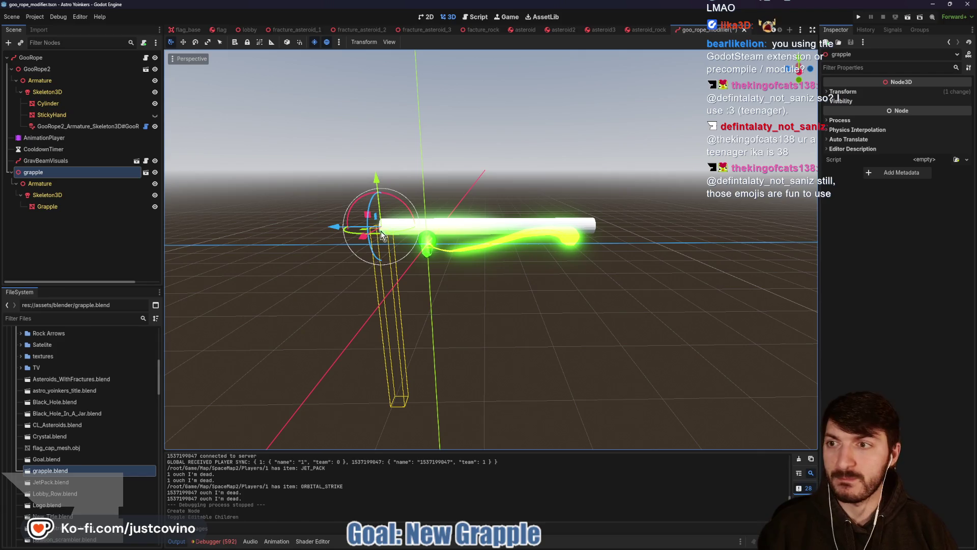
click(51, 103)
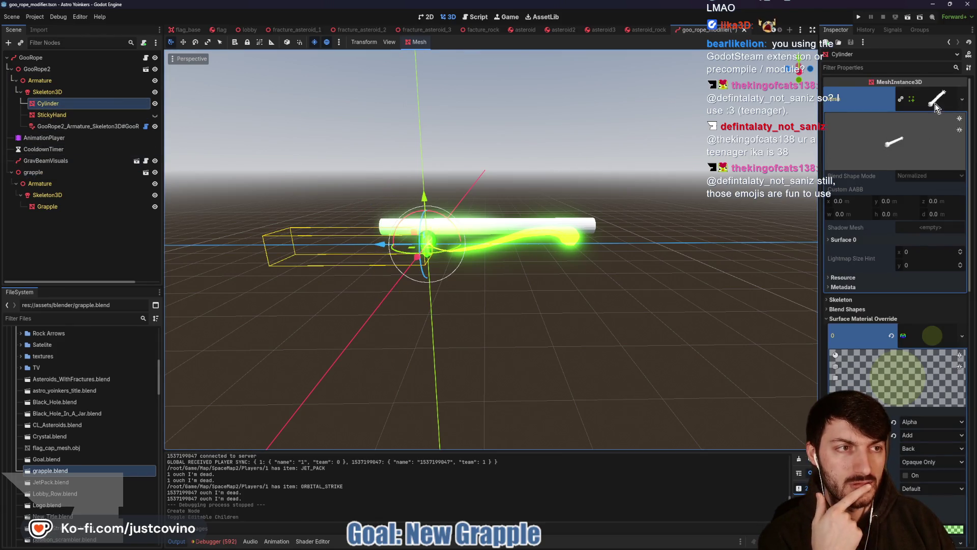
click(935, 105)
click(868, 127)
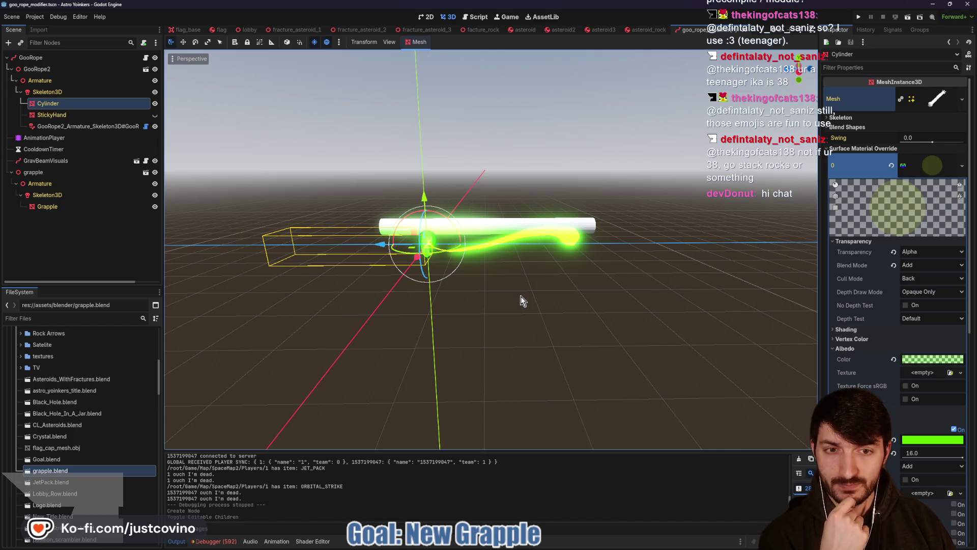
drag(524, 301, 482, 301)
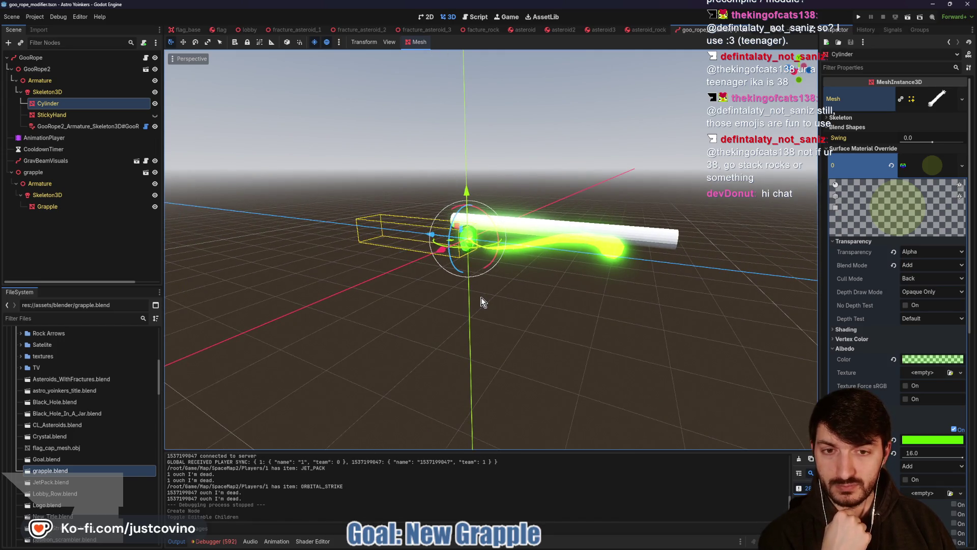
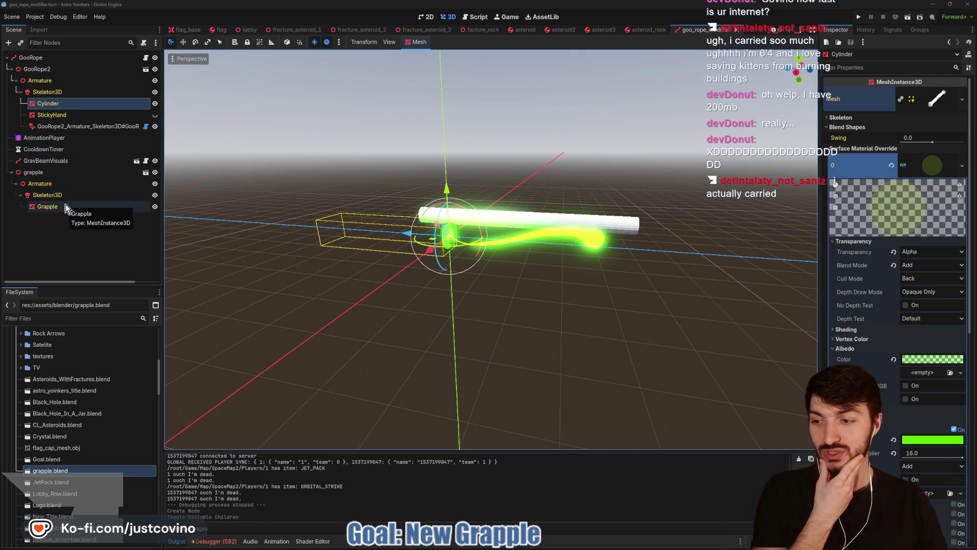
- Open goo_rope.gd and scroll down through the handle_grapple spring and dampening code
click(145, 57)
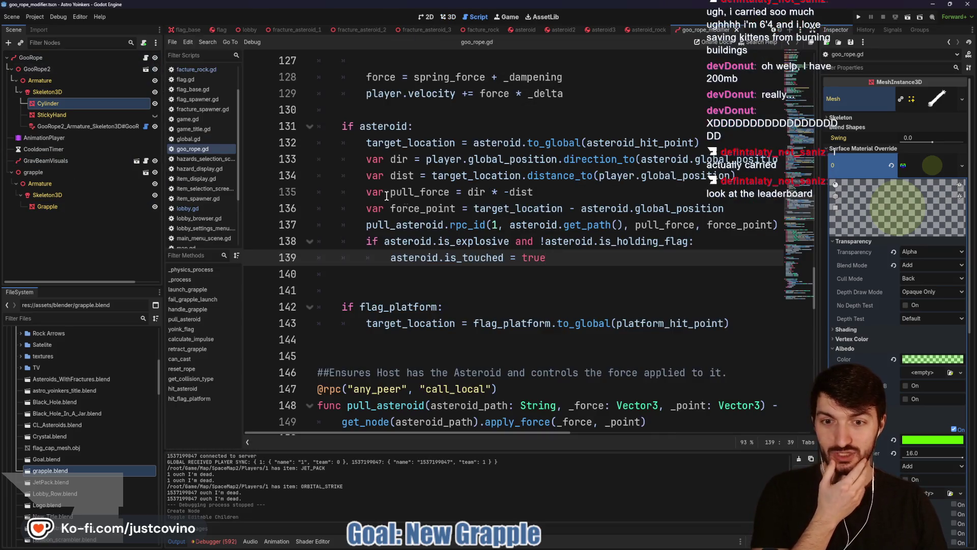
scroll(443, 218, down, 1)
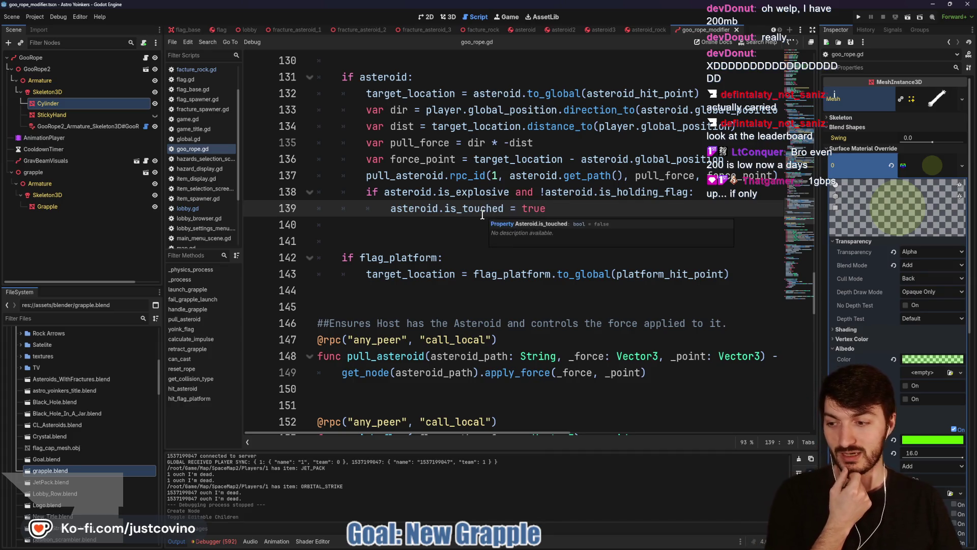
scroll(479, 214, down, 1)
click(453, 189)
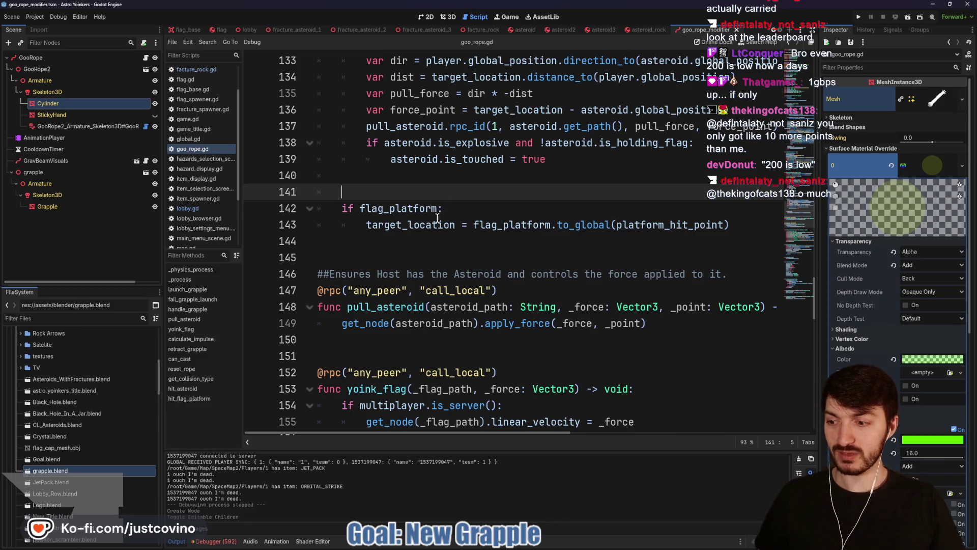
click(388, 238)
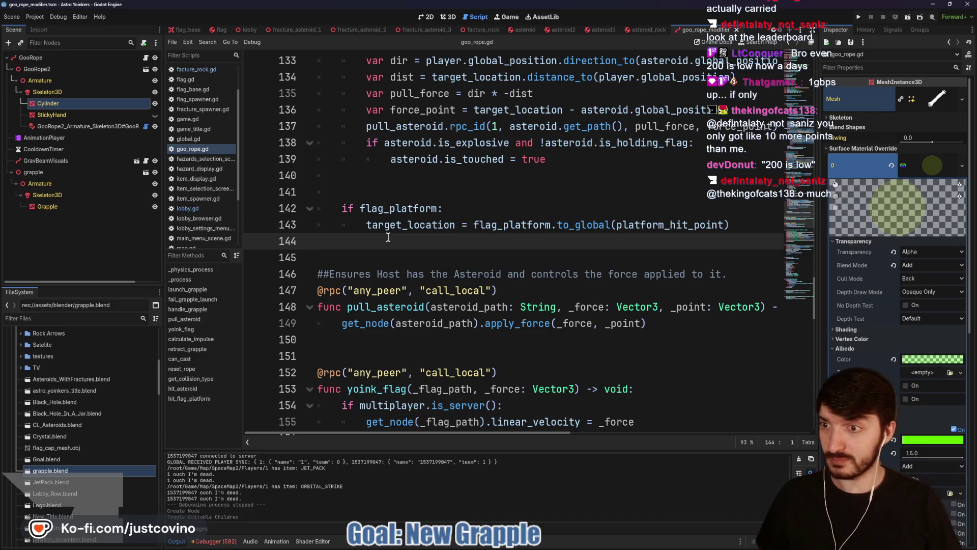
scroll(387, 330, up, 4)
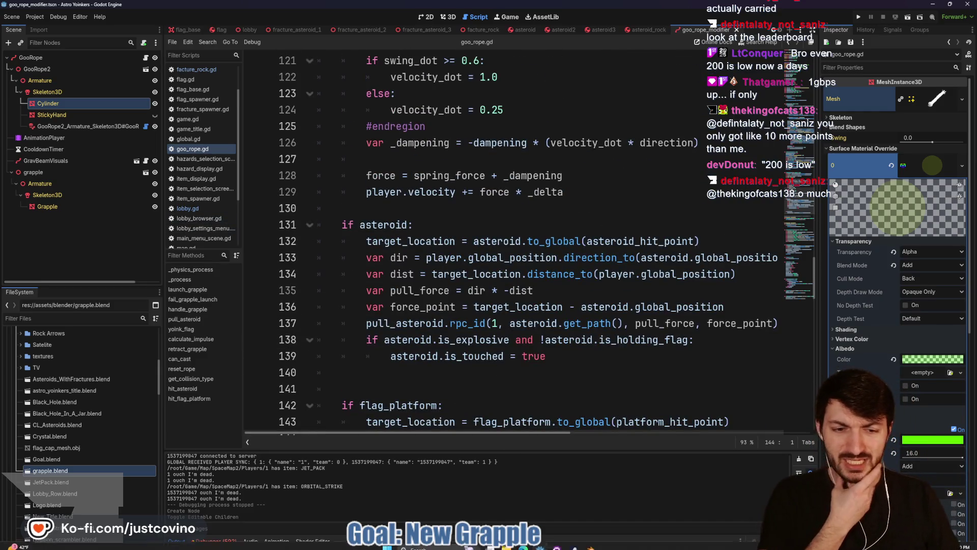
- After a quick look at Blender, scroll back up the script and select the grapple node
click(590, 541)
key(alt+Tab)
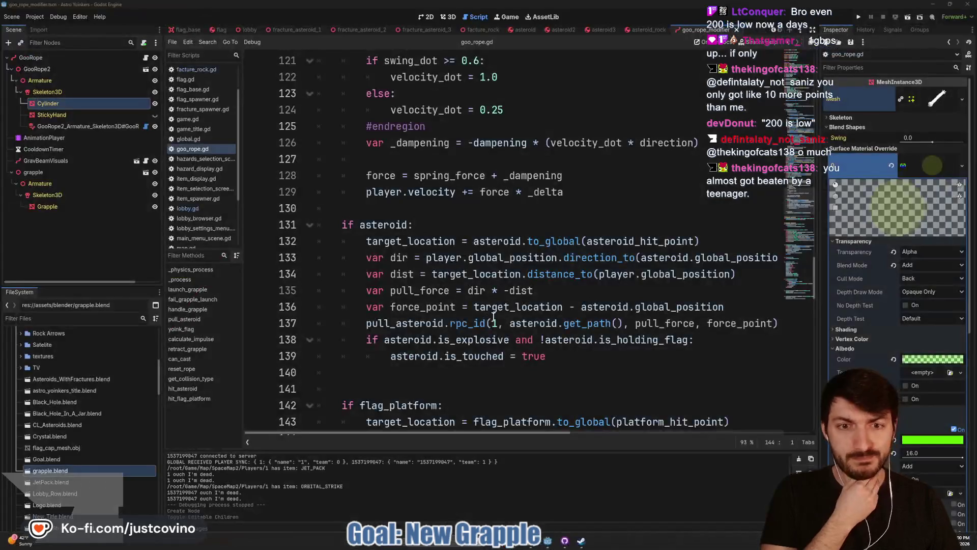
click(443, 209)
scroll(447, 240, up, 3)
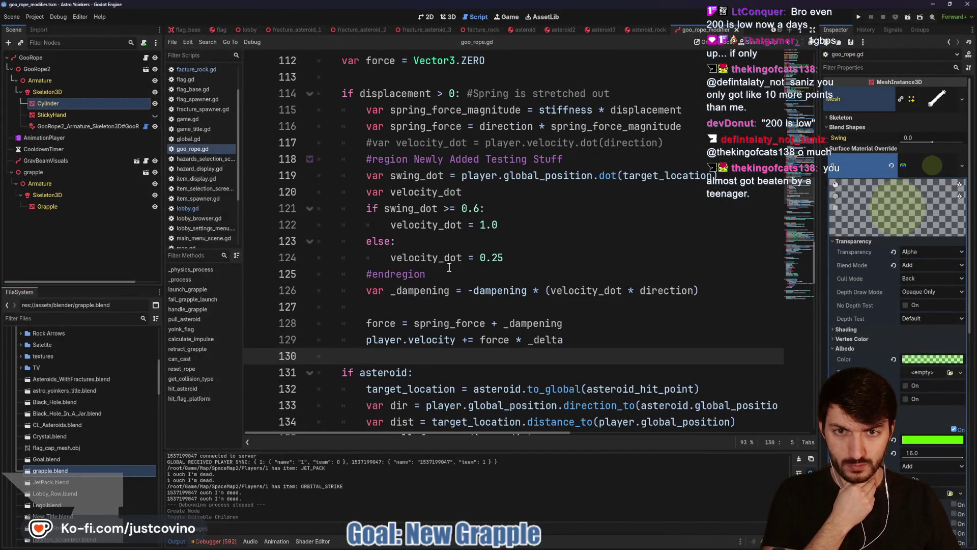
scroll(449, 267, up, 1)
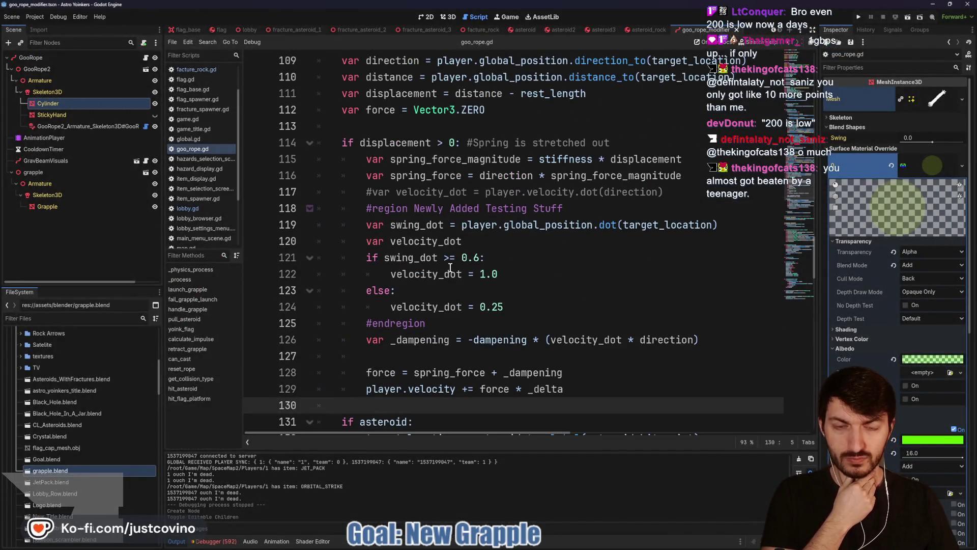
scroll(448, 267, up, 2)
click(54, 173)
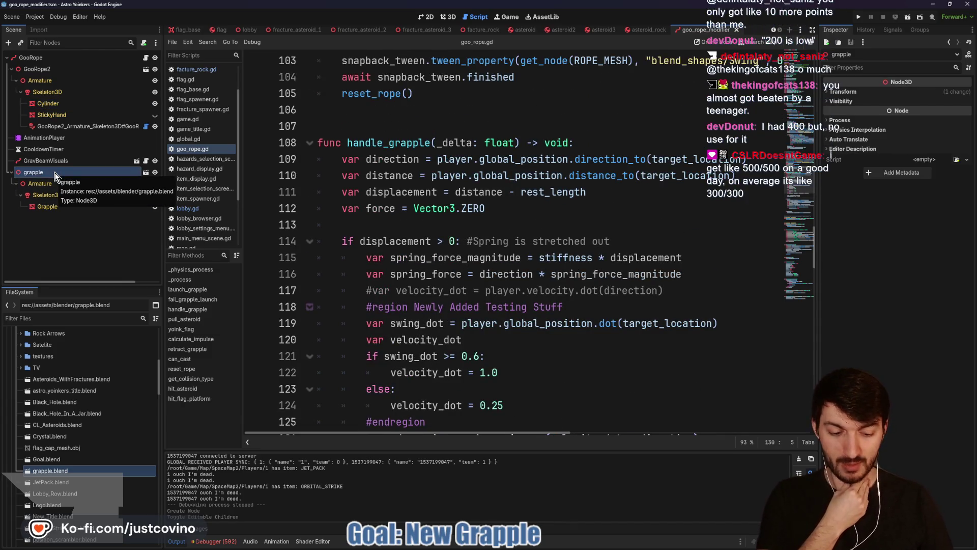
- Delete the old grapple node from the scene and confirm the removal
key(Delete)
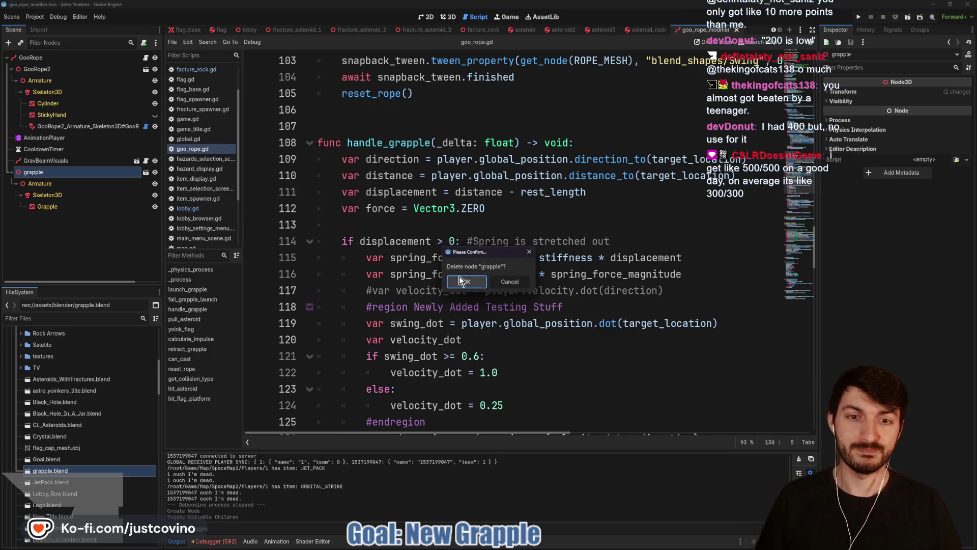
click(467, 281)
click(428, 233)
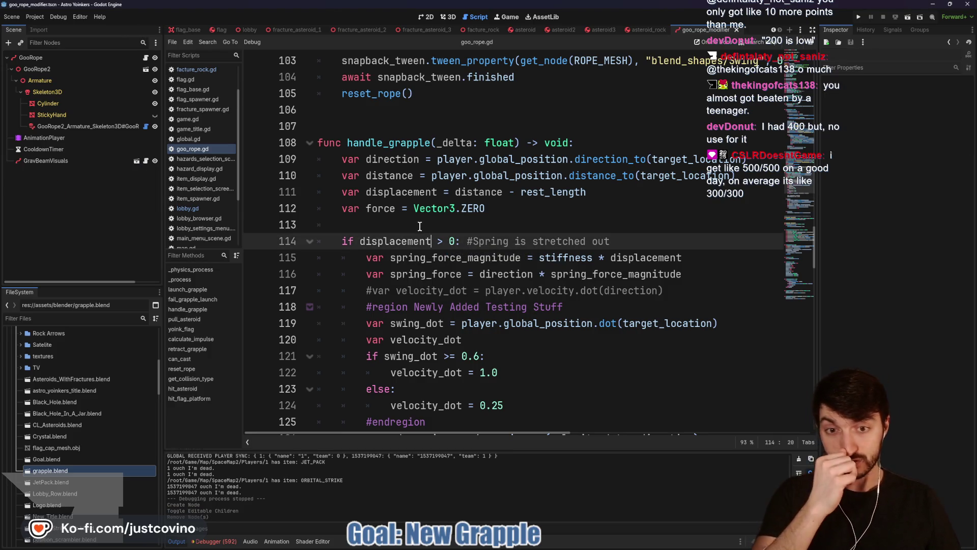
scroll(419, 227, down, 3)
scroll(420, 229, down, 12)
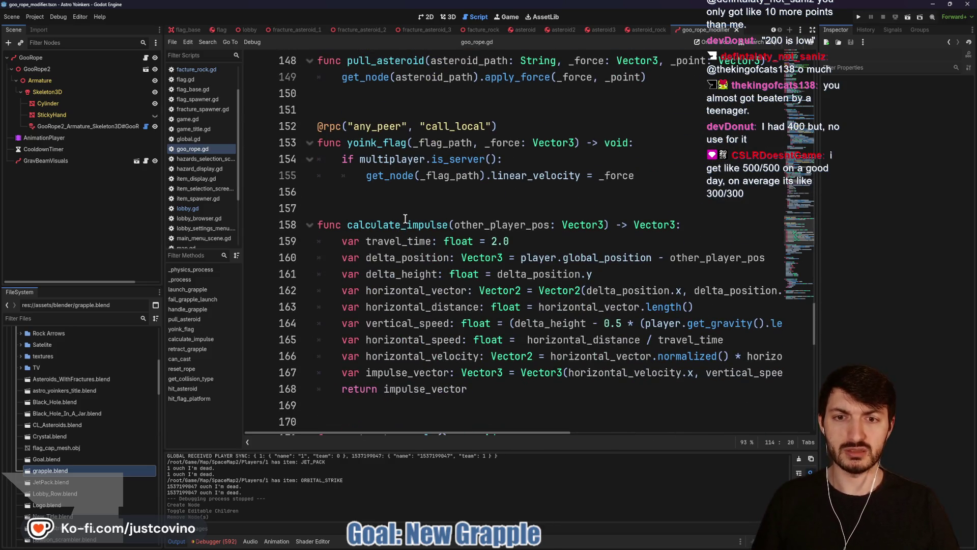
scroll(407, 223, down, 6)
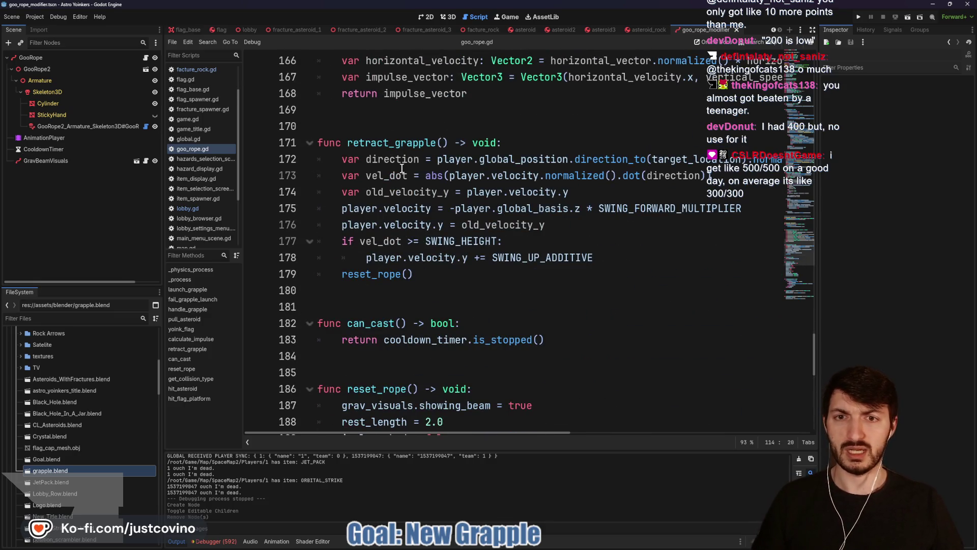
scroll(419, 176, up, 6)
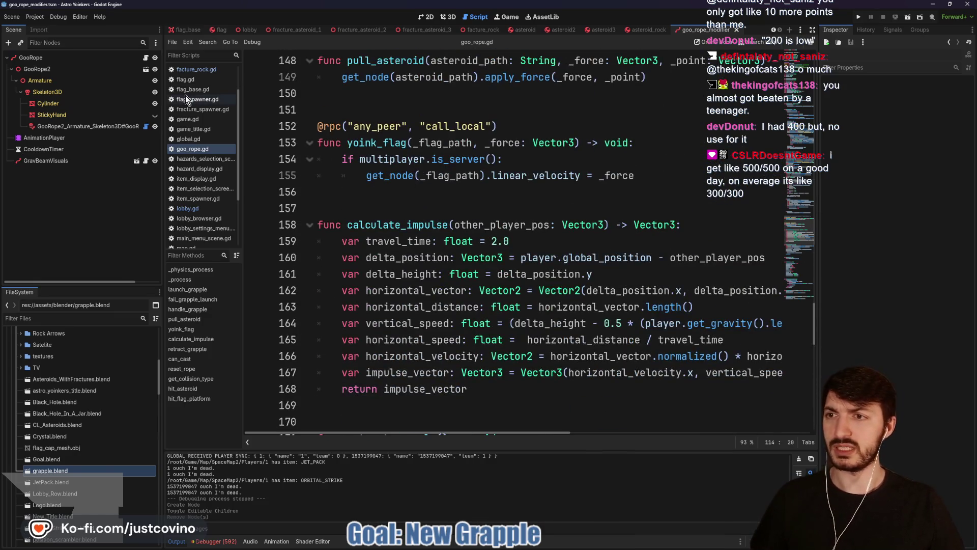
- Open the GooRope modifier's goo_rope_modifier.gd and read through its Path3D bone-posing code
click(146, 127)
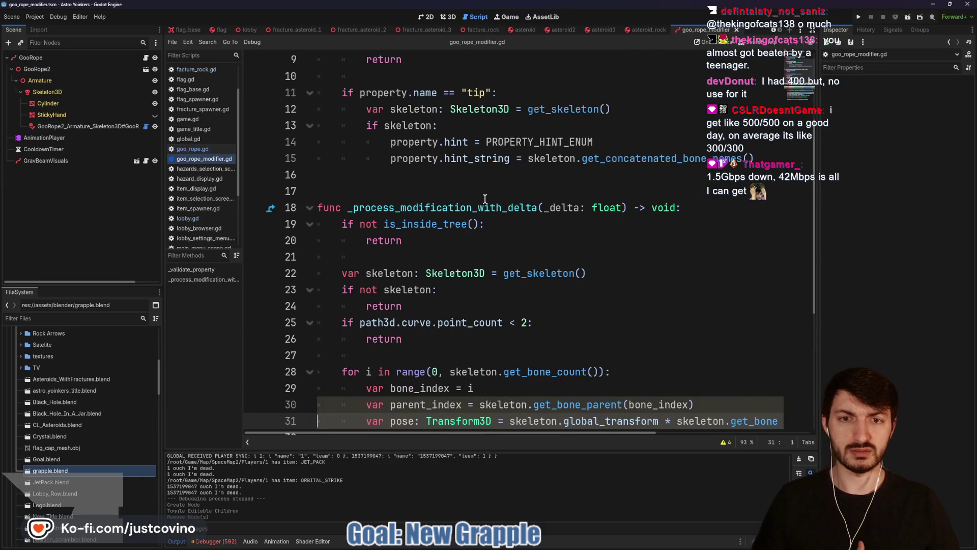
scroll(528, 159, down, 5)
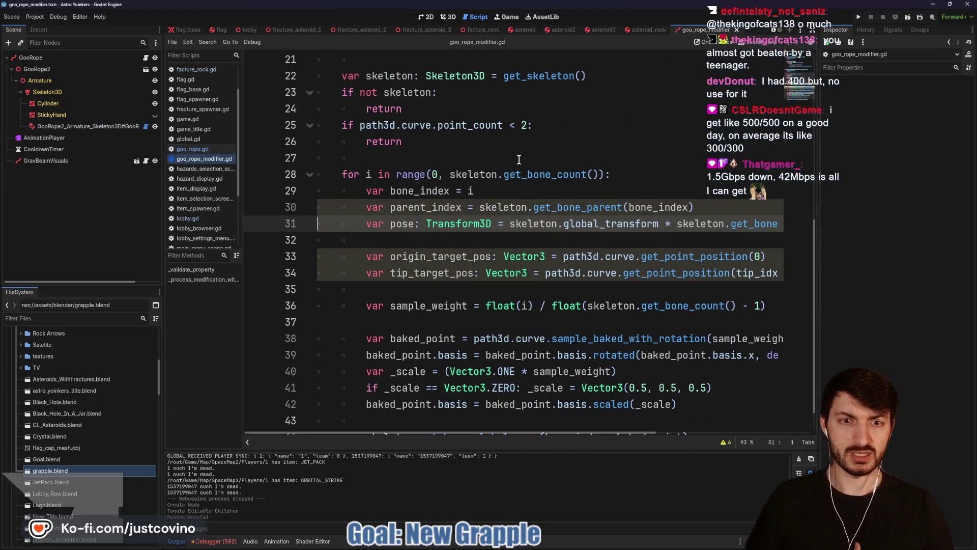
scroll(502, 170, down, 1)
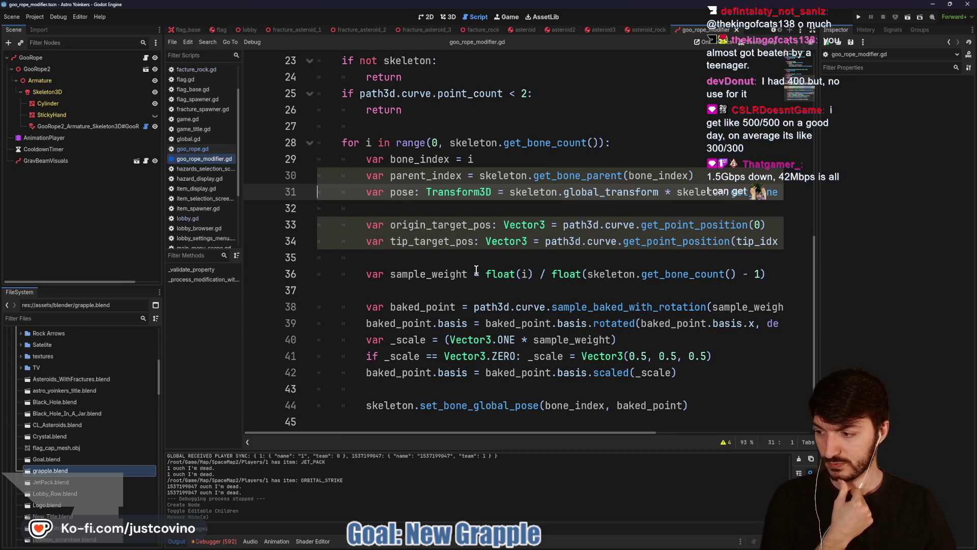
scroll(473, 267, up, 4)
click(491, 224)
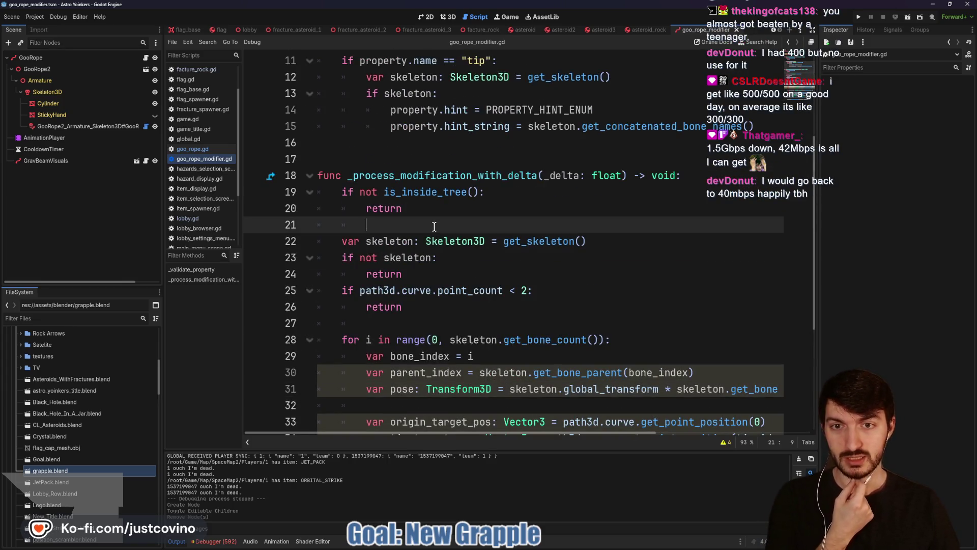
scroll(434, 227, up, 2)
scroll(434, 228, up, 1)
click(406, 291)
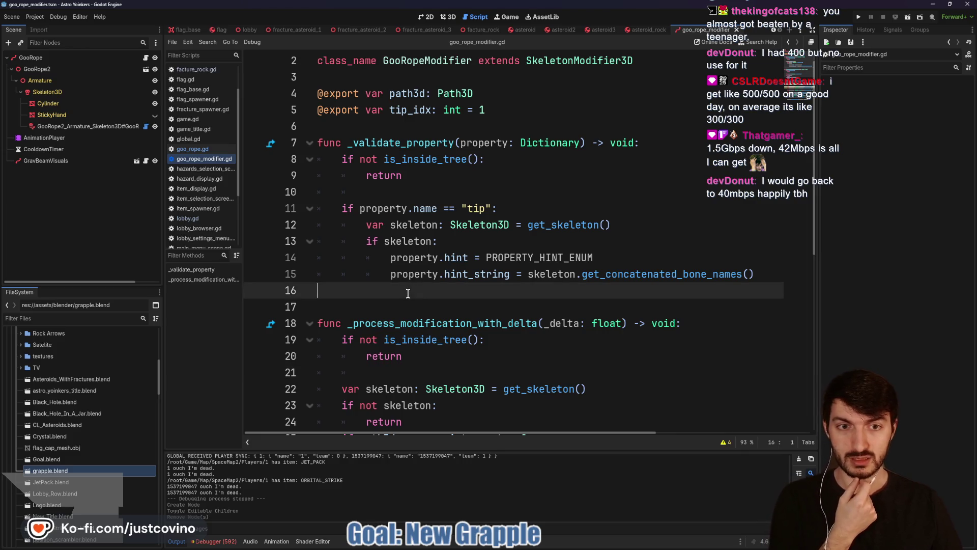
scroll(406, 291, up, 1)
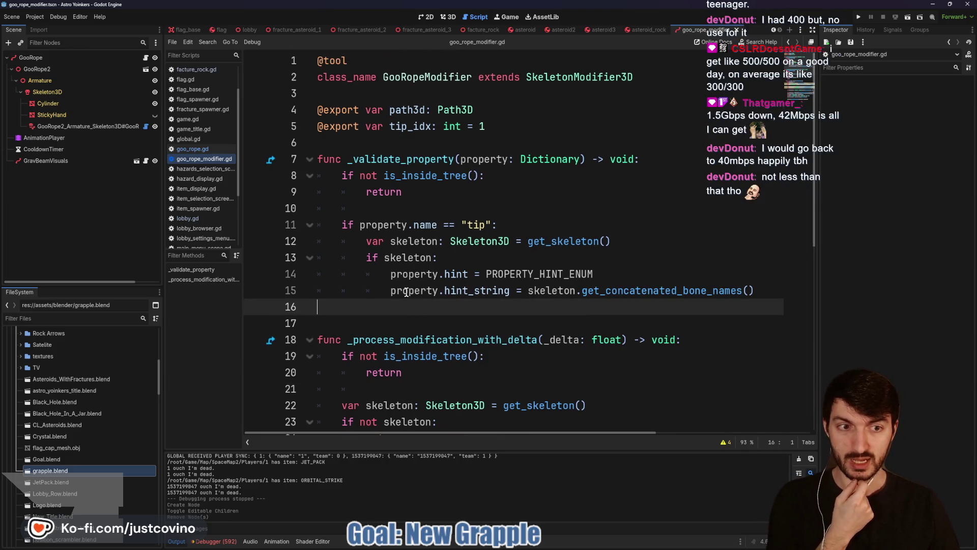
click(393, 209)
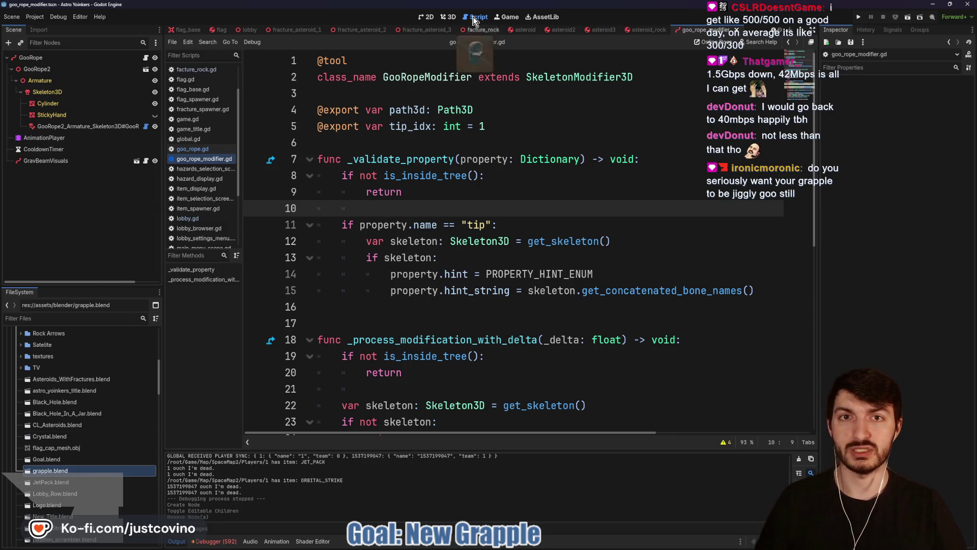
- Drag grapple.blend into the 3D scene and set its Position X and Z to 0
click(447, 16)
mouse_move(50, 470)
mouse_down()
mouse_move(110, 464)
mouse_move(505, 216)
mouse_move(504, 280)
mouse_up()
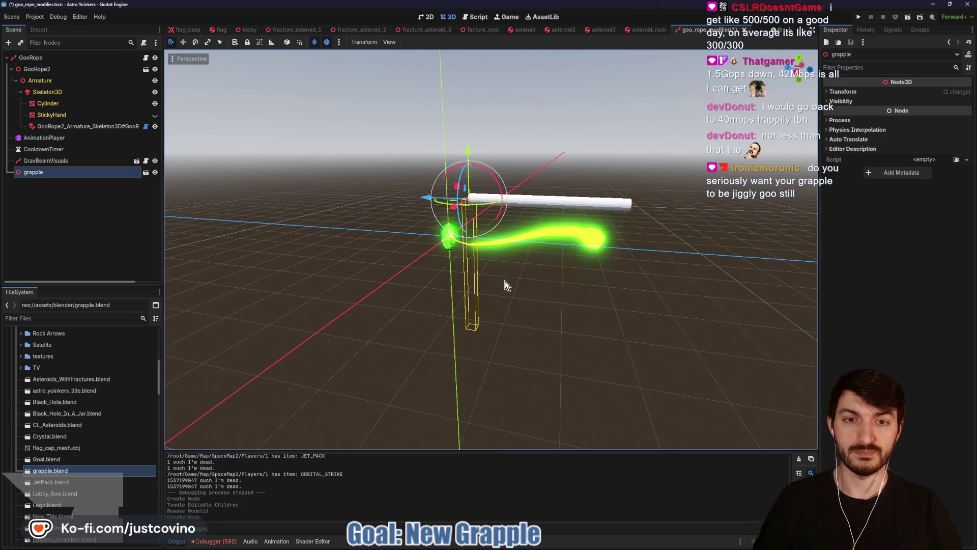
click(841, 91)
click(851, 113)
text(0)
key(Tab)
key(Tab)
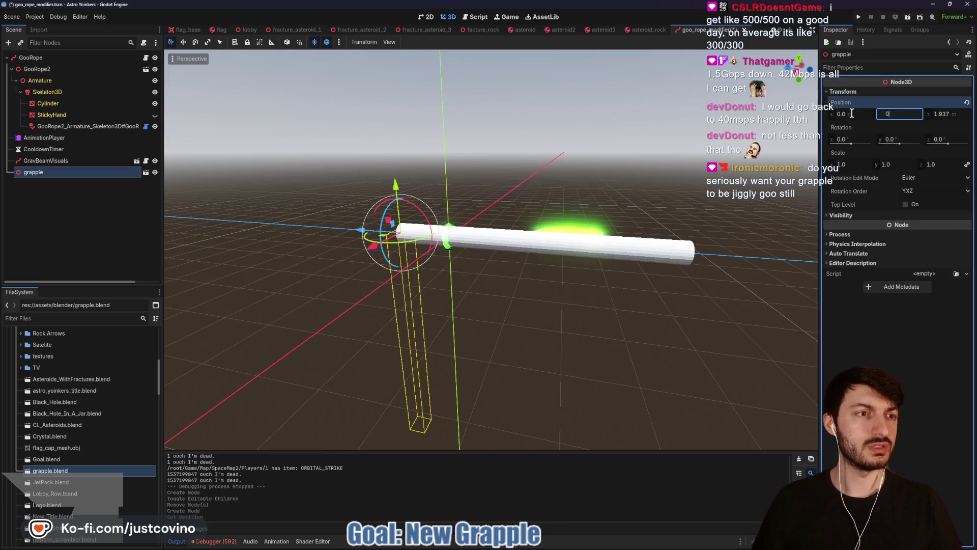
text(0)
key(Return)
scroll(615, 335, down, 1)
scroll(615, 335, up, 3)
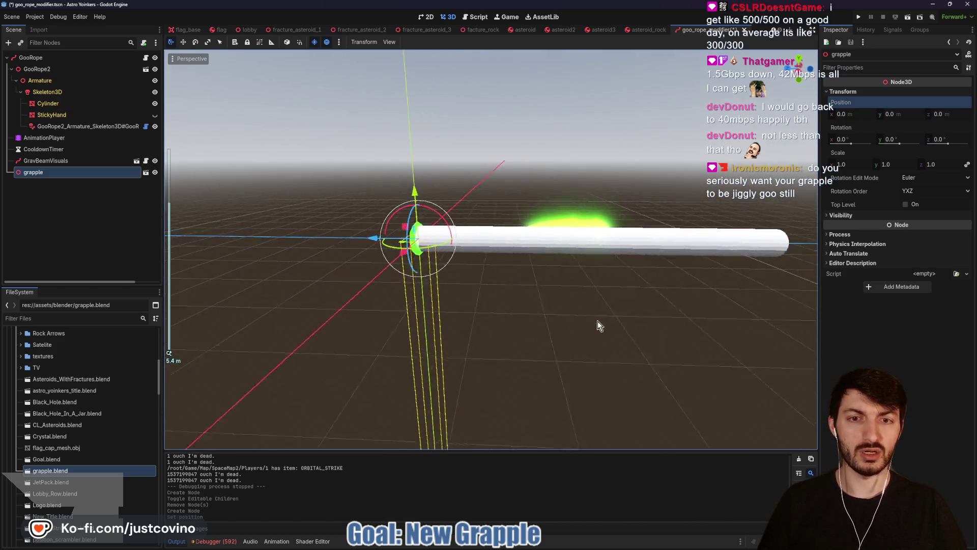
mouse_move(597, 320)
mouse_down()
mouse_move(671, 332)
mouse_move(619, 334)
mouse_up()
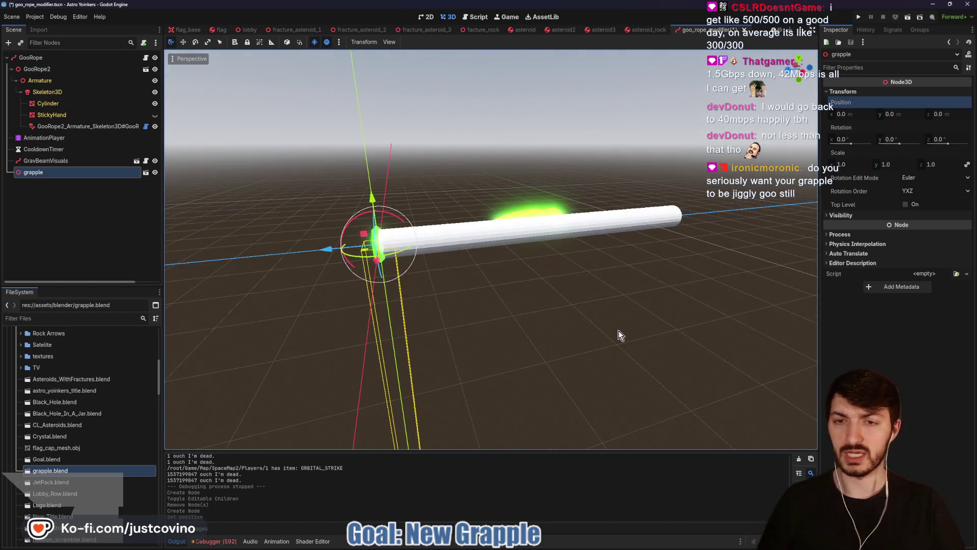
- Enable Editable Children on grapple, inspect the GooRope modifier, and leave StickyHand hidden
right_click(39, 170)
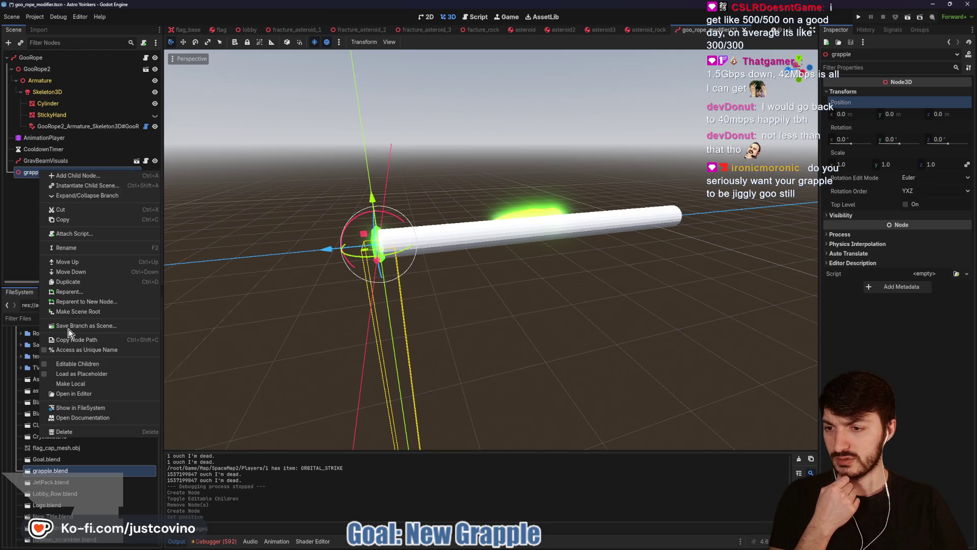
click(66, 366)
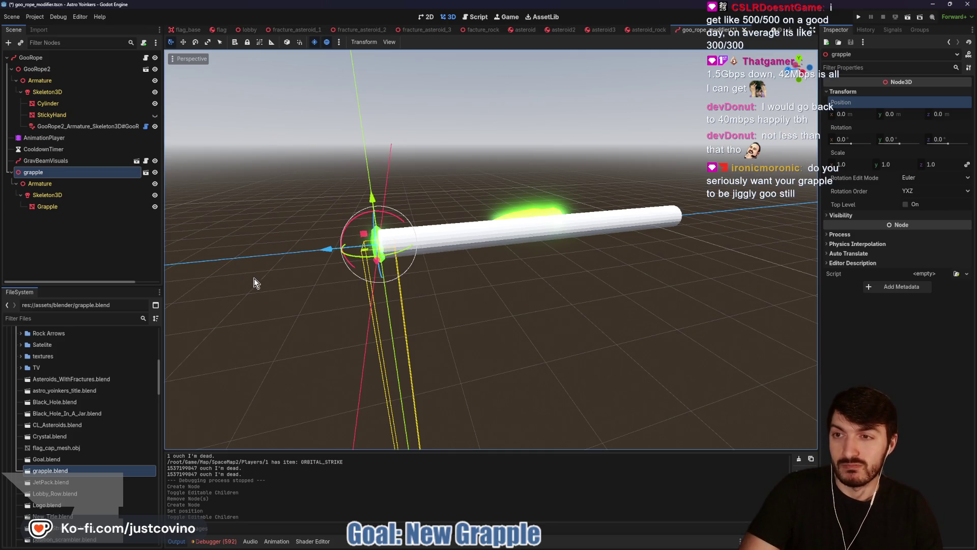
click(89, 127)
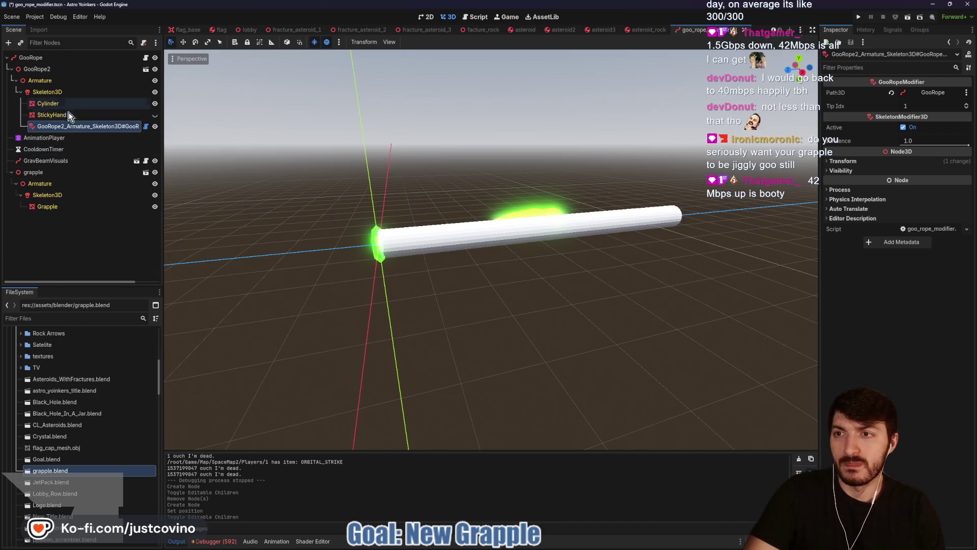
click(153, 115)
click(154, 115)
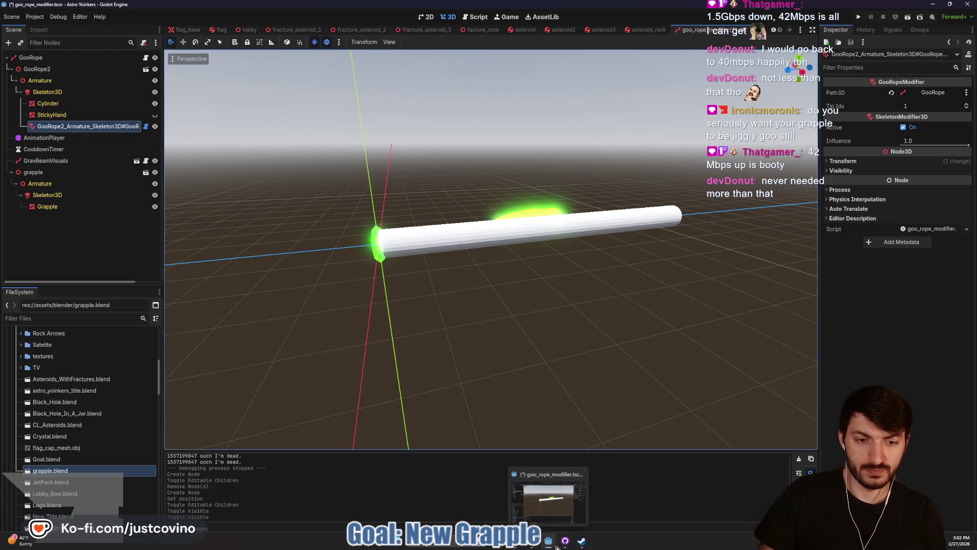
- Commit the four files to MultiplayerRework as 'before remaking GooRope' and push to origin
click(564, 541)
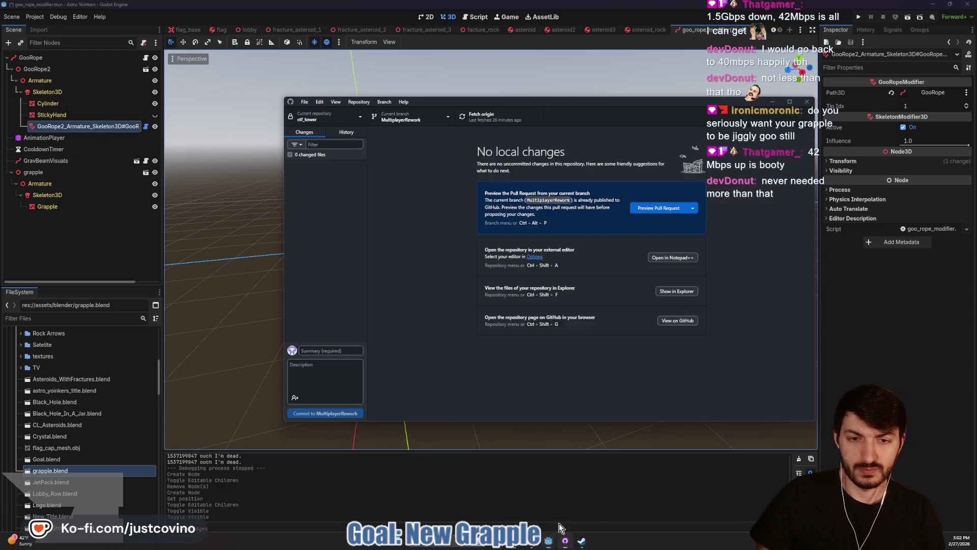
click(329, 350)
text(before remaking Goo)
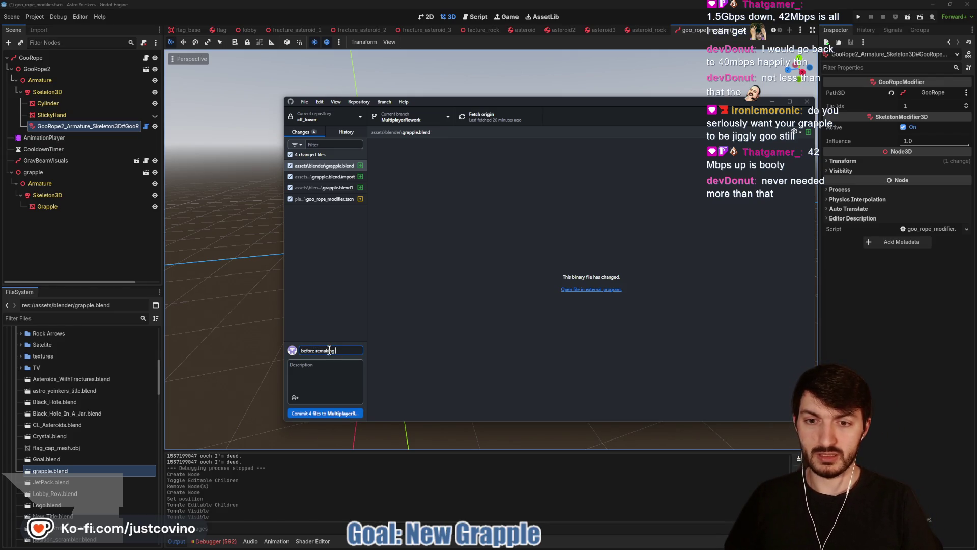
text(Rope to Beam)
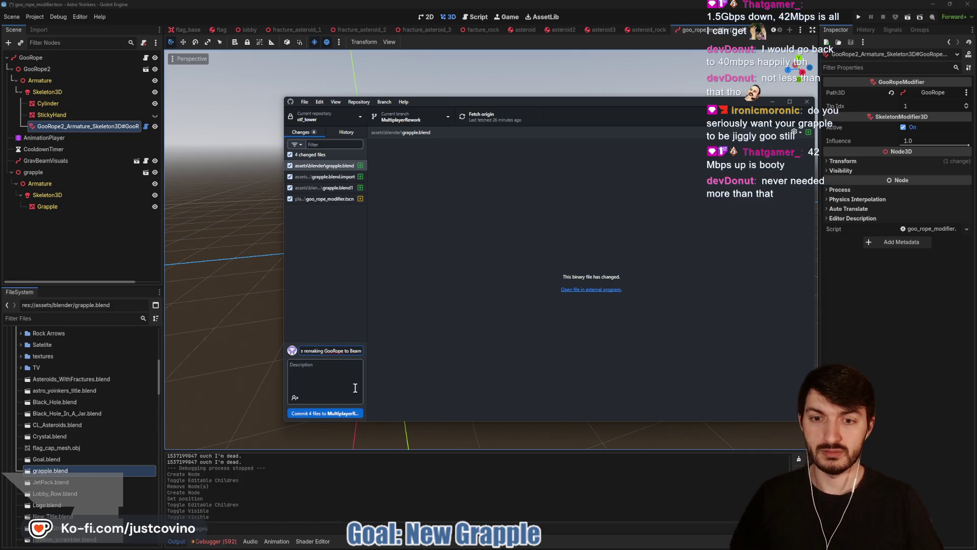
click(343, 412)
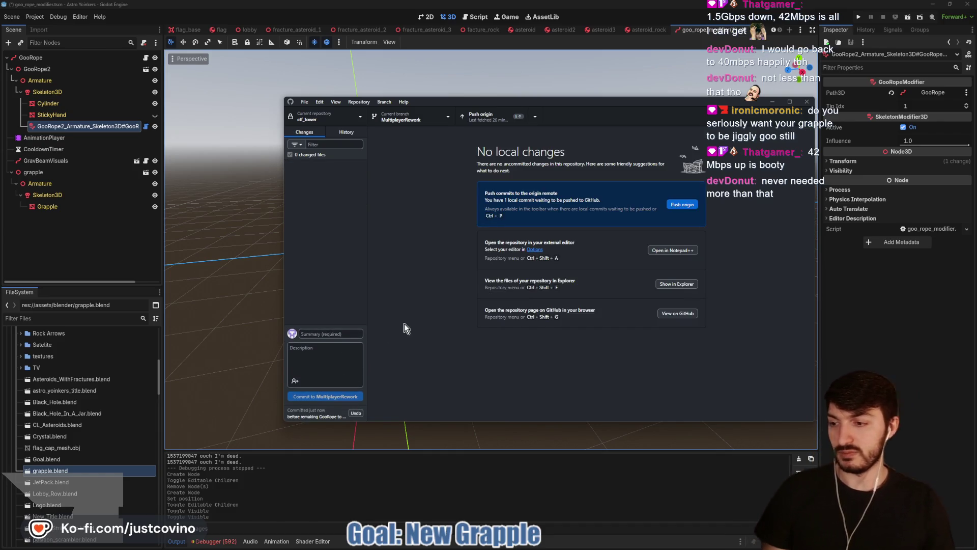
click(677, 204)
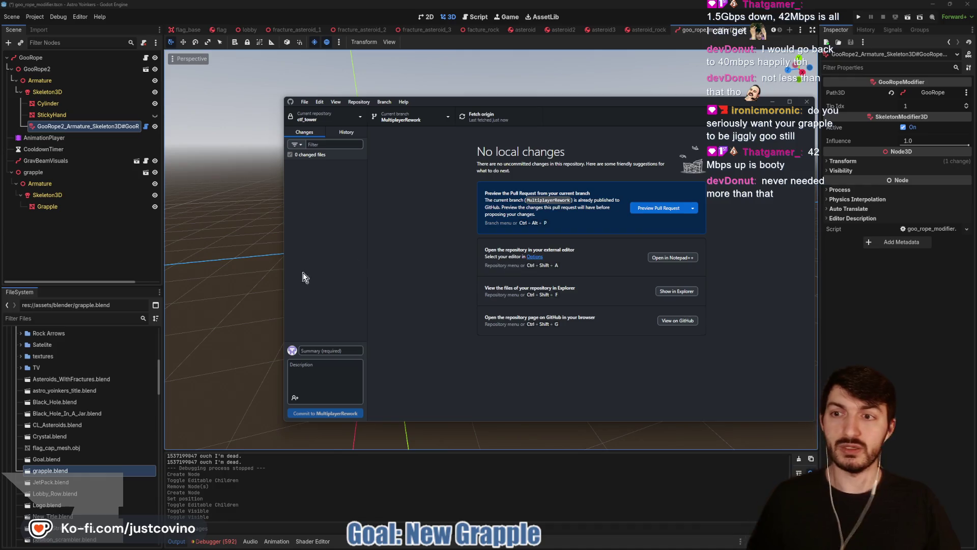
click(137, 276)
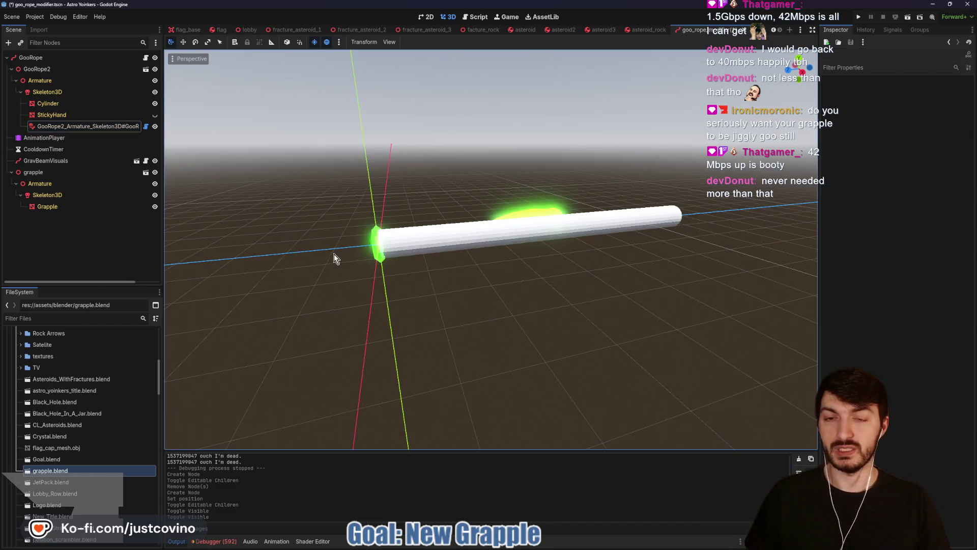
- Save the rope scene with Ctrl+S and open goo_rope_modifier.gd from the GooRope2 node
key(ctrl+s)
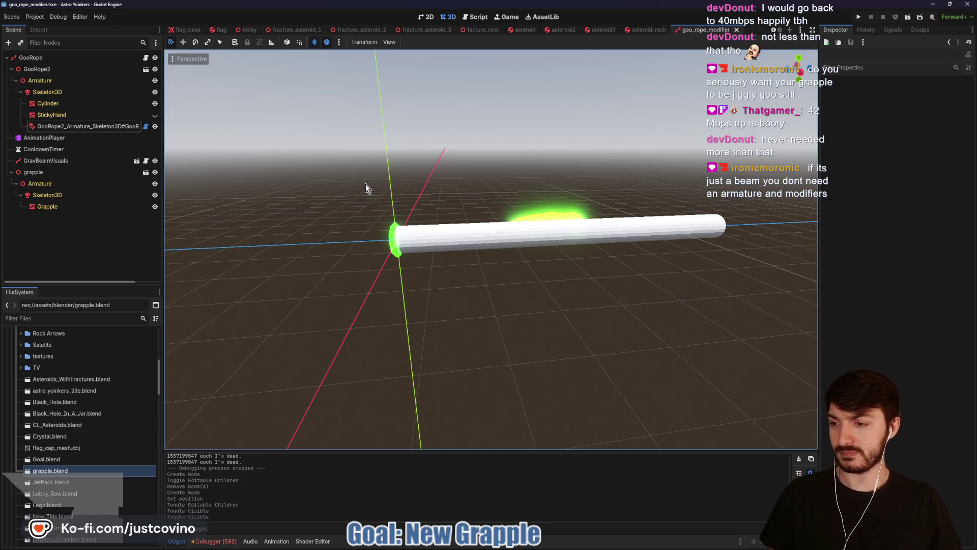
click(147, 127)
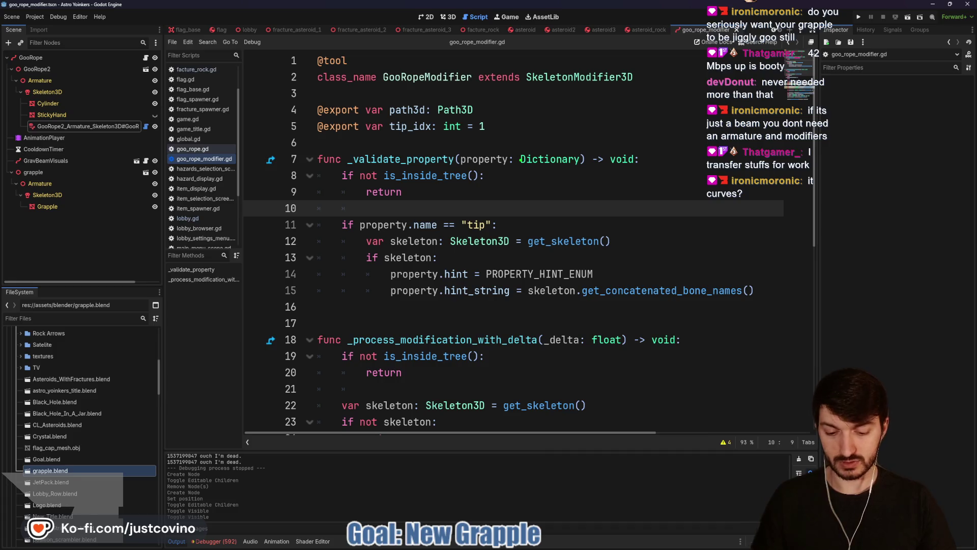
- Annotate the property-validation code with a pen circle, lines and a stick figure, then clear it
mouse_move(493, 118)
mouse_down()
mouse_move(636, 257)
mouse_move(592, 263)
mouse_up()
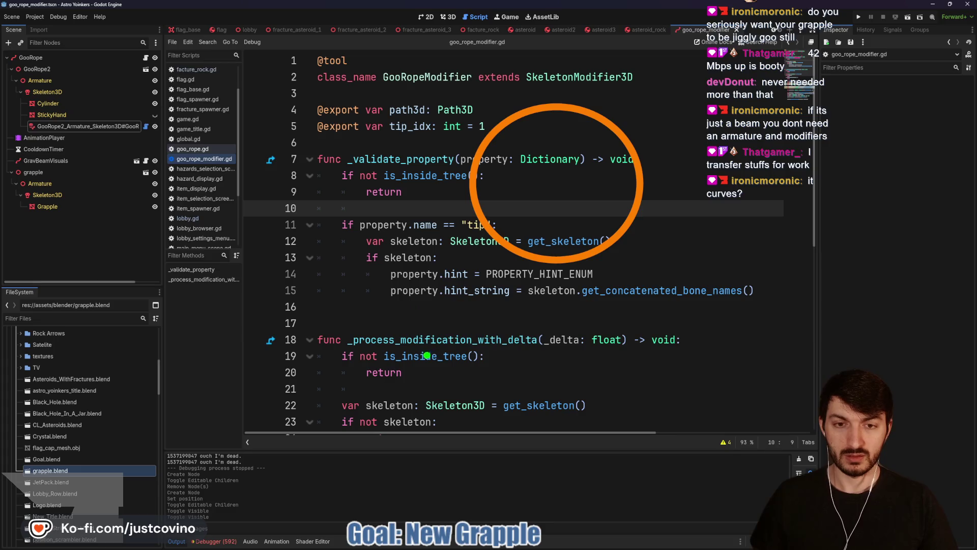
drag(508, 250, 389, 361)
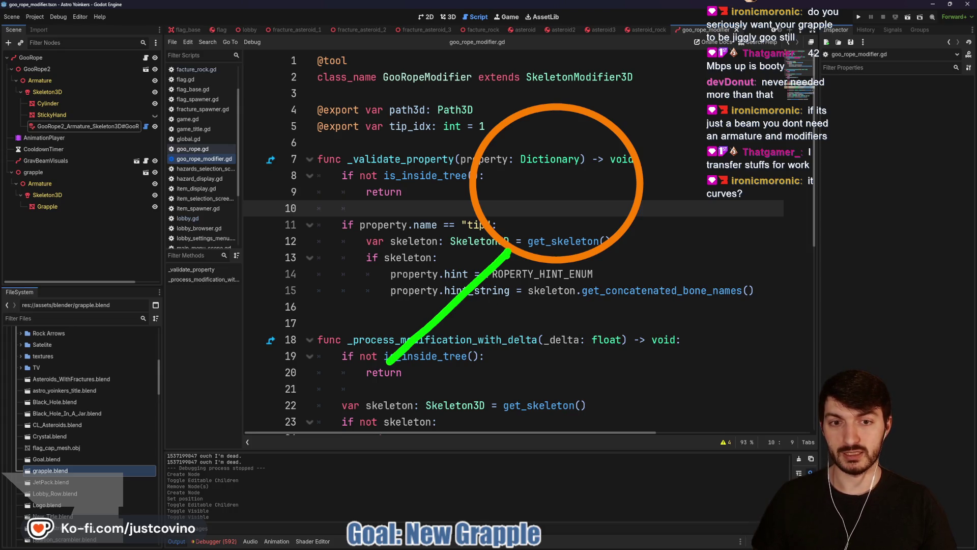
key(ctrl+z)
mouse_move(509, 250)
mouse_down()
mouse_move(526, 343)
mouse_move(593, 373)
mouse_move(642, 370)
mouse_up()
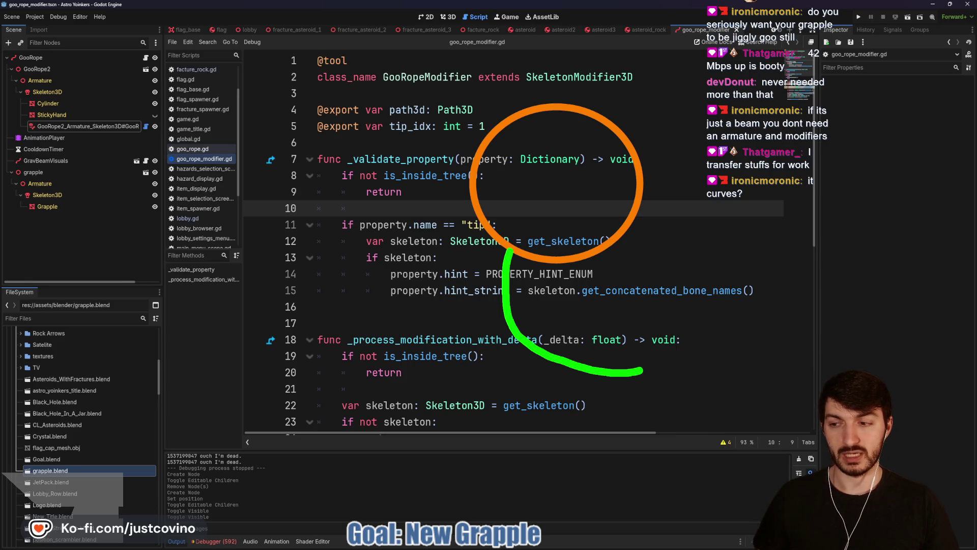
key(ctrl+z)
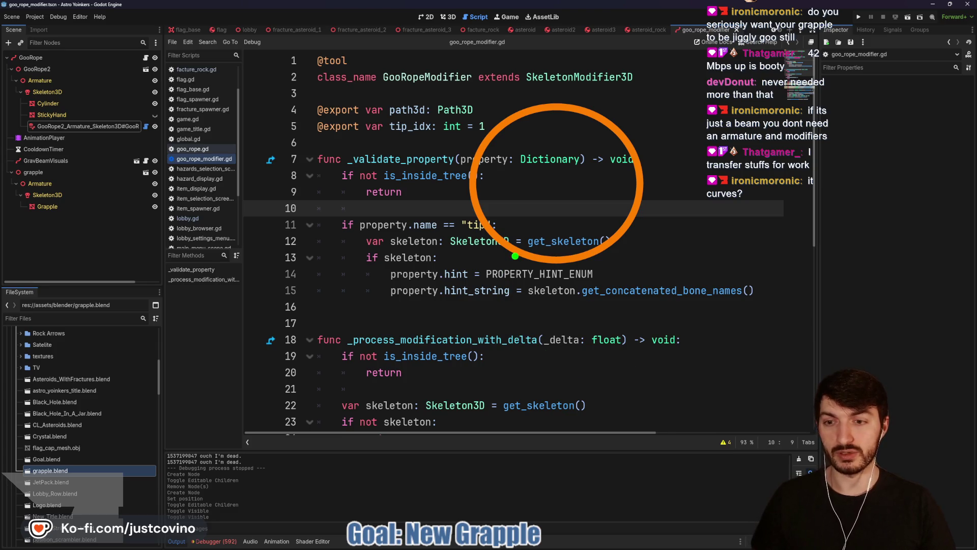
drag(512, 252, 413, 360)
drag(512, 253, 656, 313)
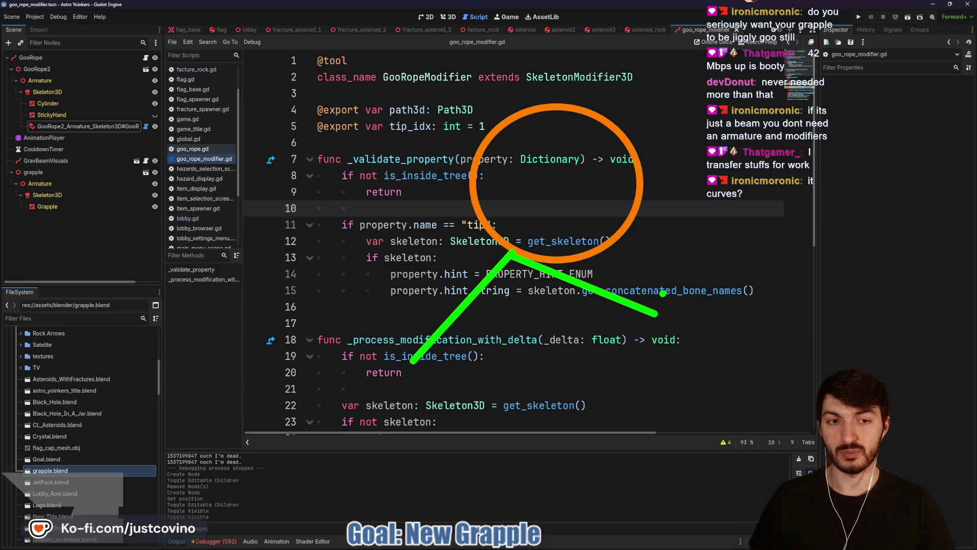
mouse_move(660, 300)
mouse_down()
mouse_move(637, 340)
mouse_move(654, 405)
mouse_move(616, 400)
mouse_up()
drag(621, 363, 671, 359)
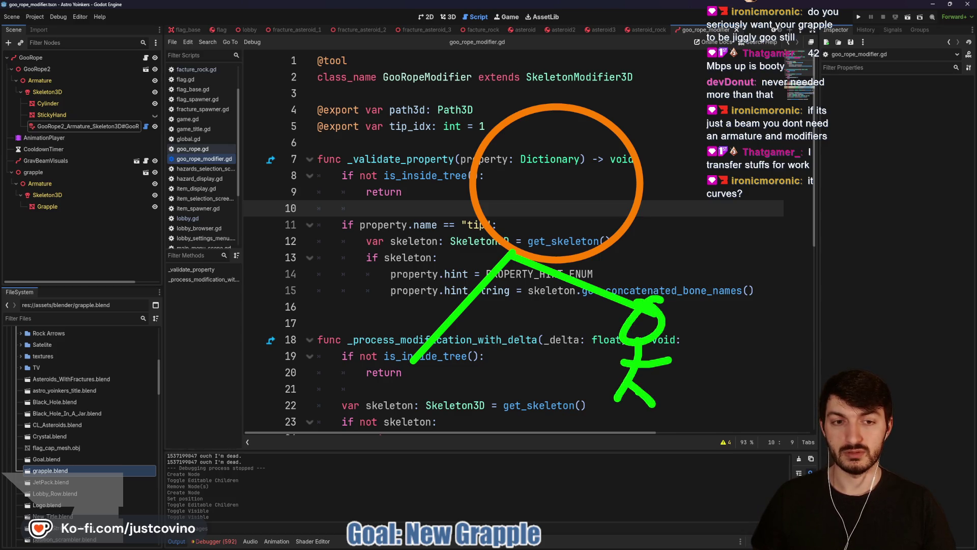
key(Escape)
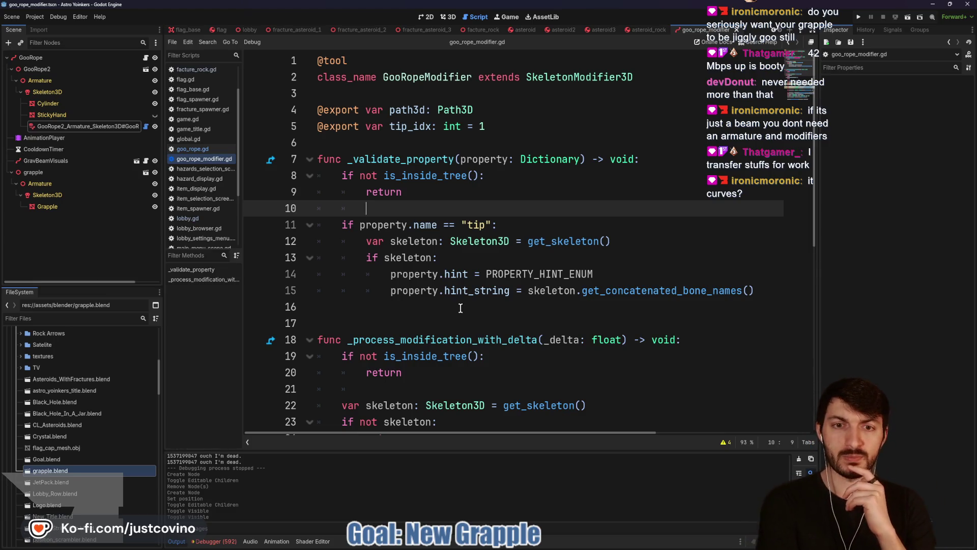
- Scroll through the _process_modification_with_delta bone loop and return to the 3D view
scroll(470, 254, down, 4)
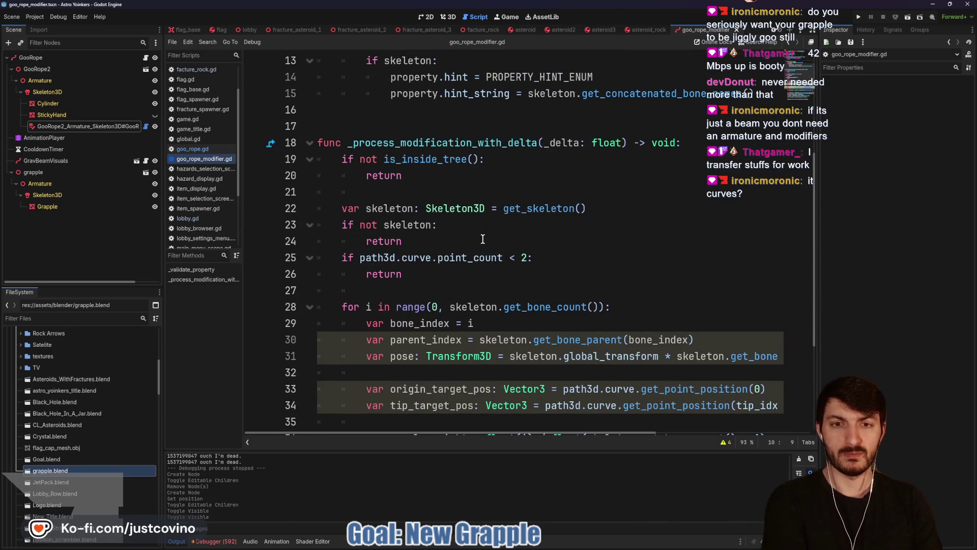
scroll(482, 240, down, 3)
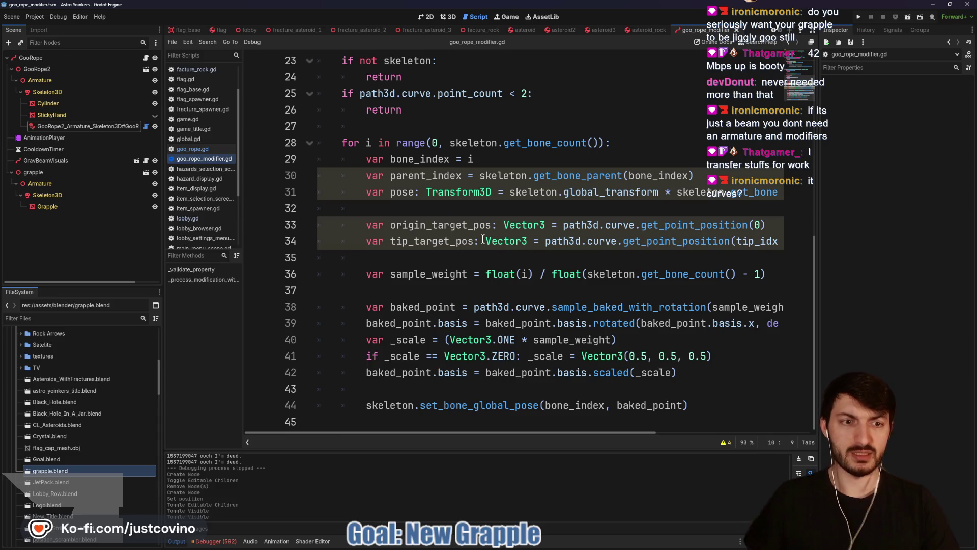
click(448, 17)
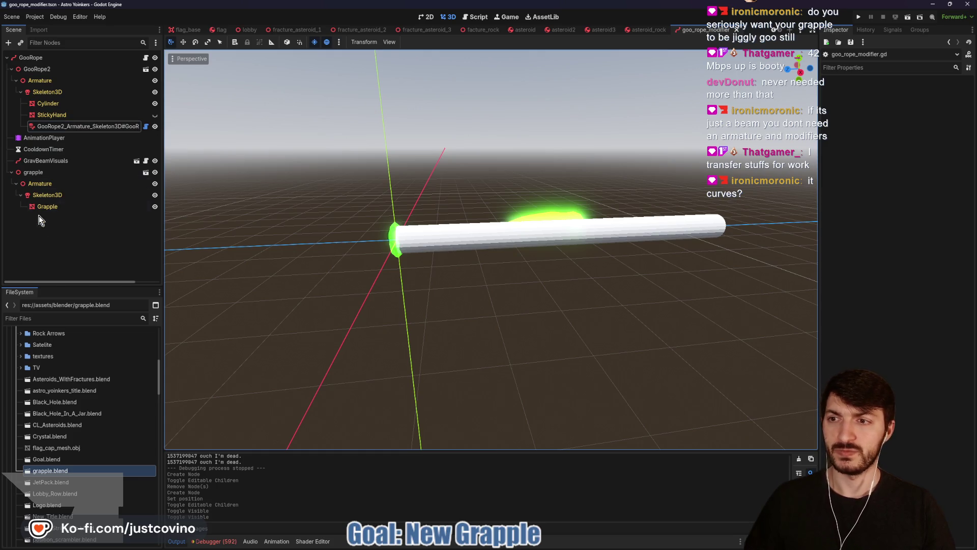
- Search 'bonemo' in Add Child Node under grapple's Skeleton3D, cancel, and hide GooRope2
click(35, 184)
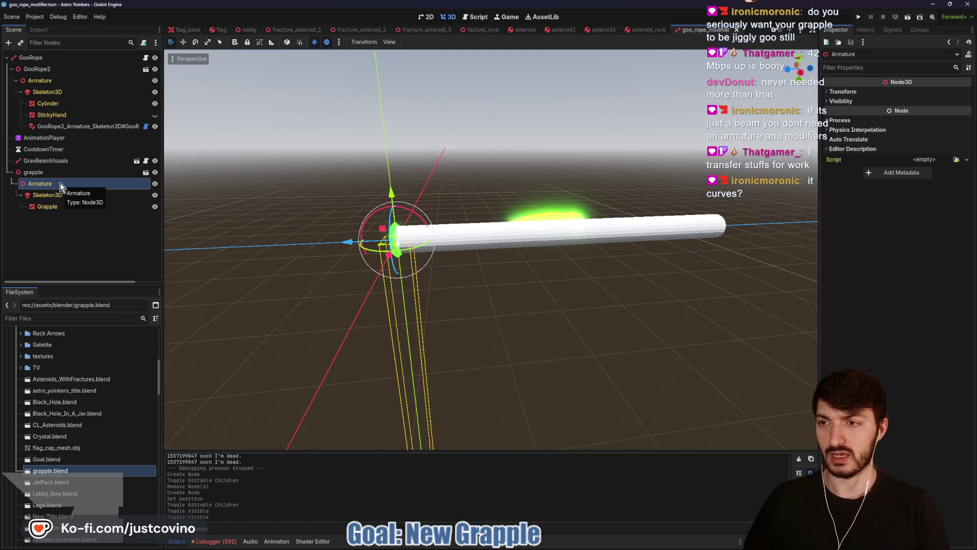
click(59, 197)
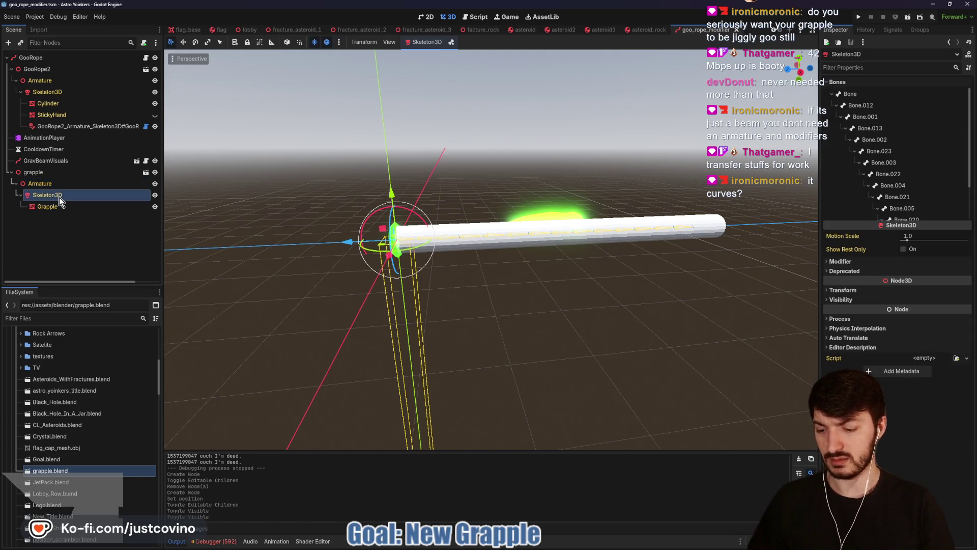
key(ctrl+a)
text(bonemo)
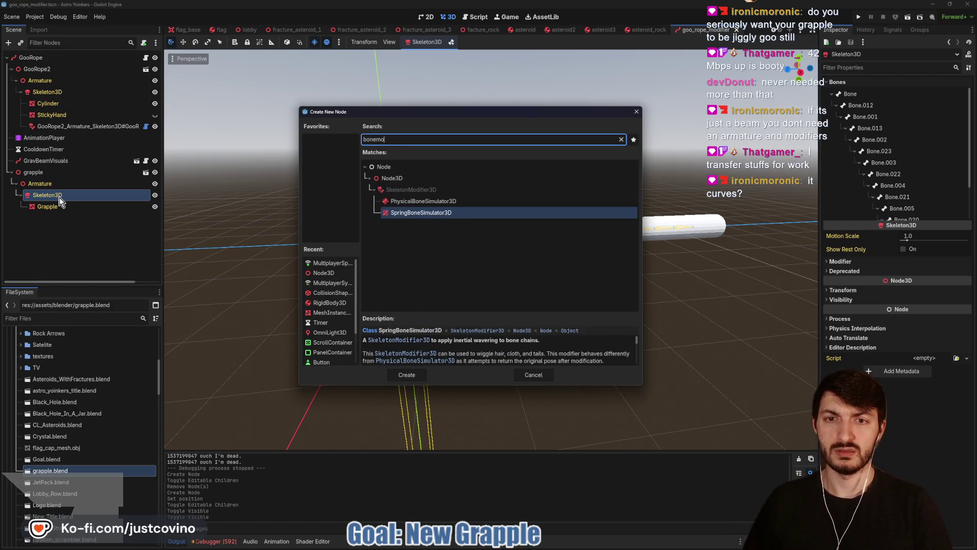
click(434, 190)
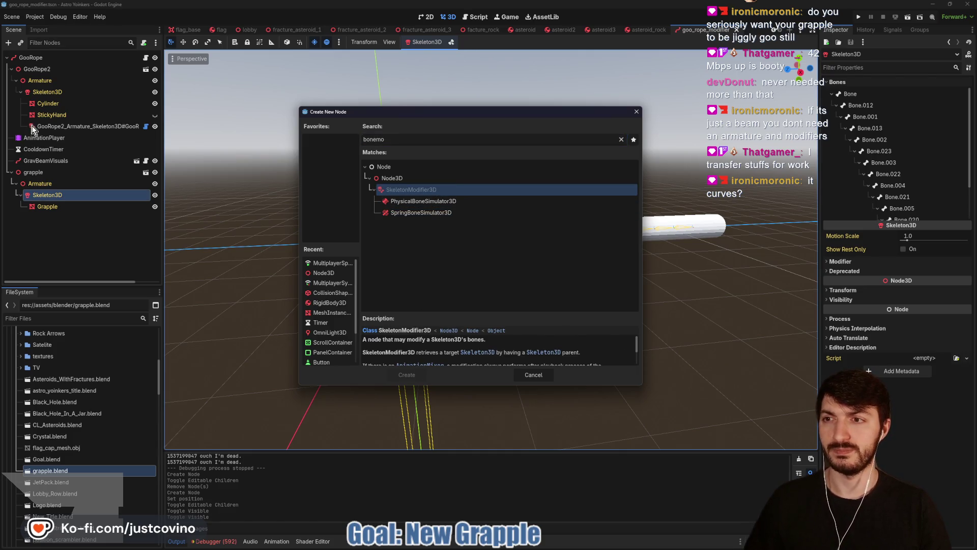
click(544, 373)
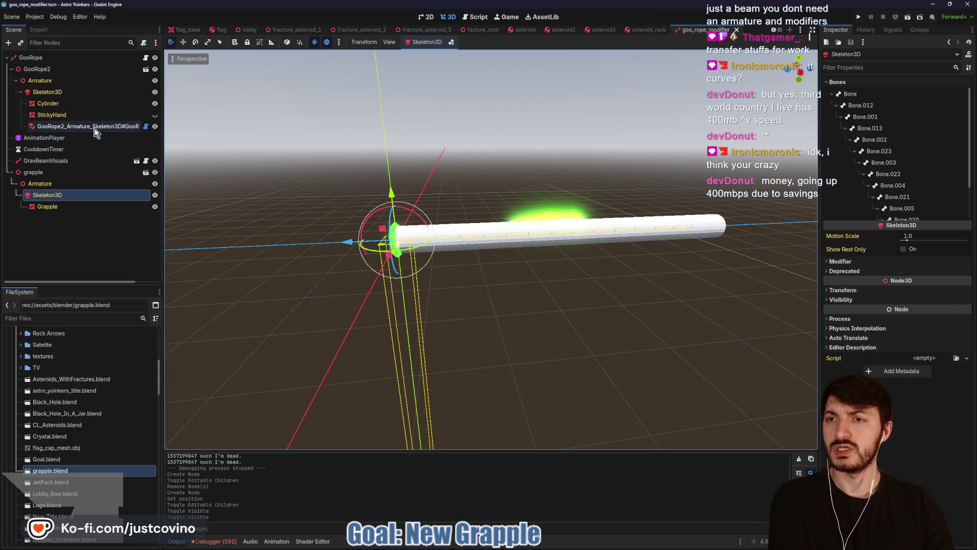
click(156, 70)
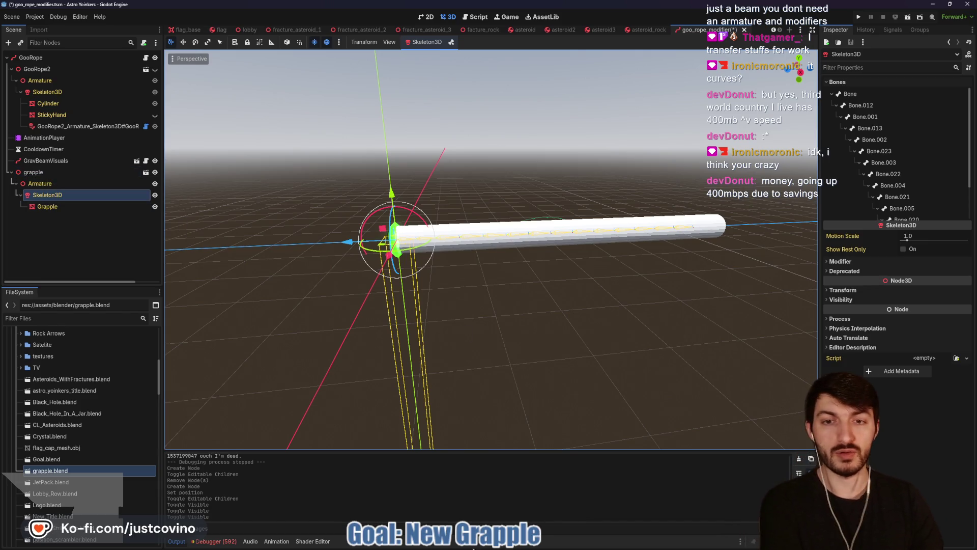
click(540, 543)
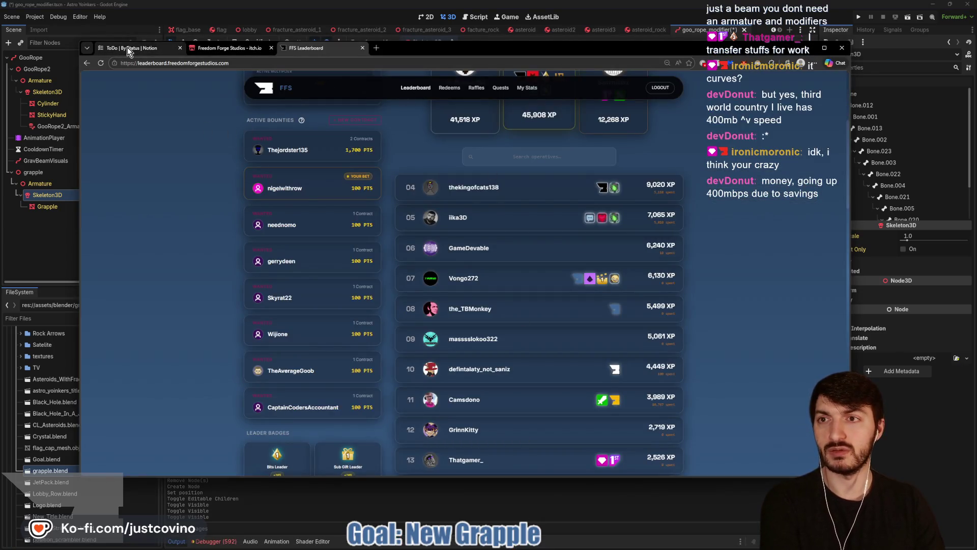
- Review the Notion ToDo | By Status board, then go back to Godot's 3D scene
click(131, 48)
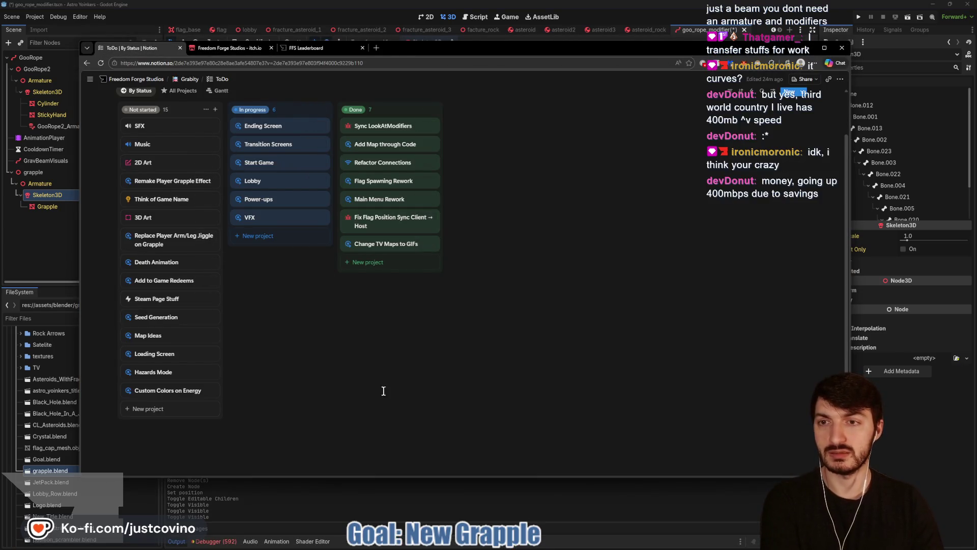
click(341, 499)
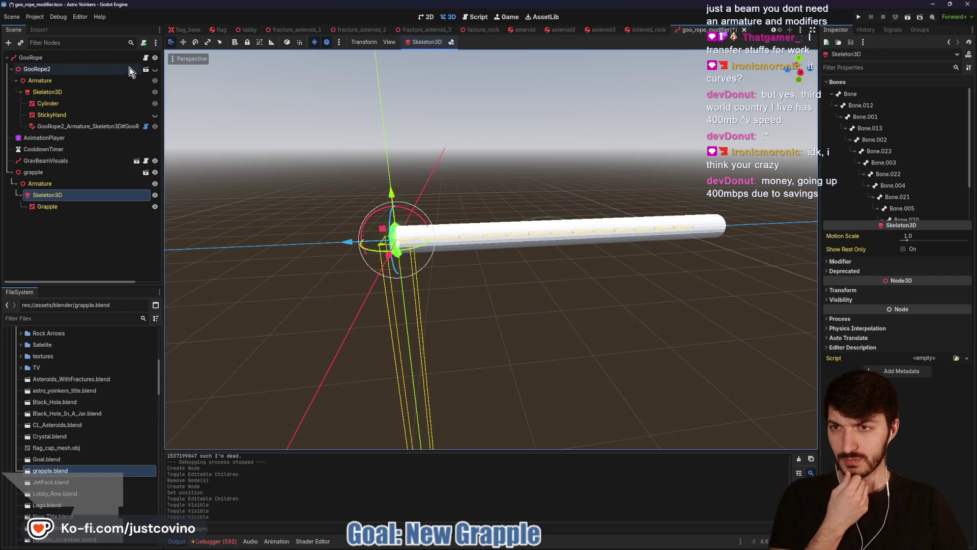
click(146, 58)
scroll(469, 237, up, 5)
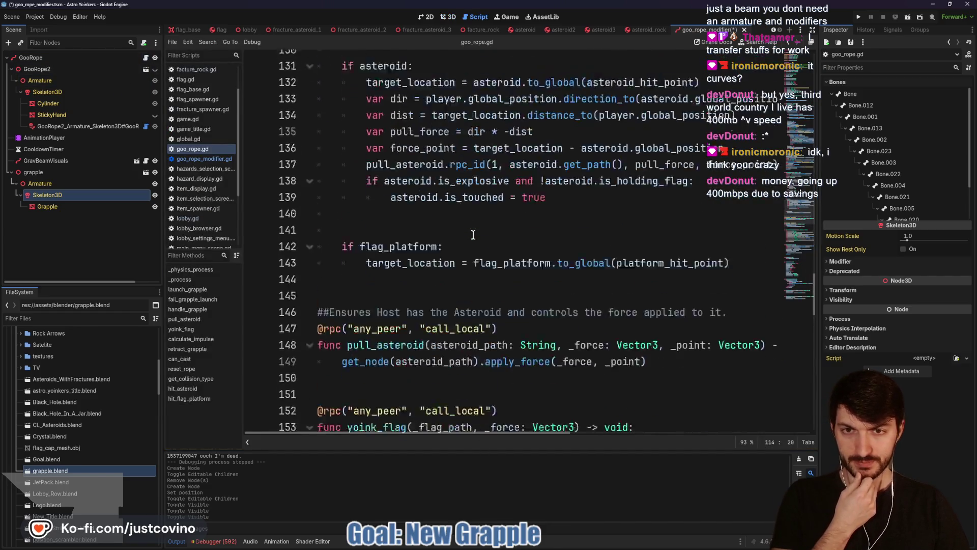
scroll(469, 237, down, 4)
scroll(470, 238, up, 4)
scroll(464, 239, up, 11)
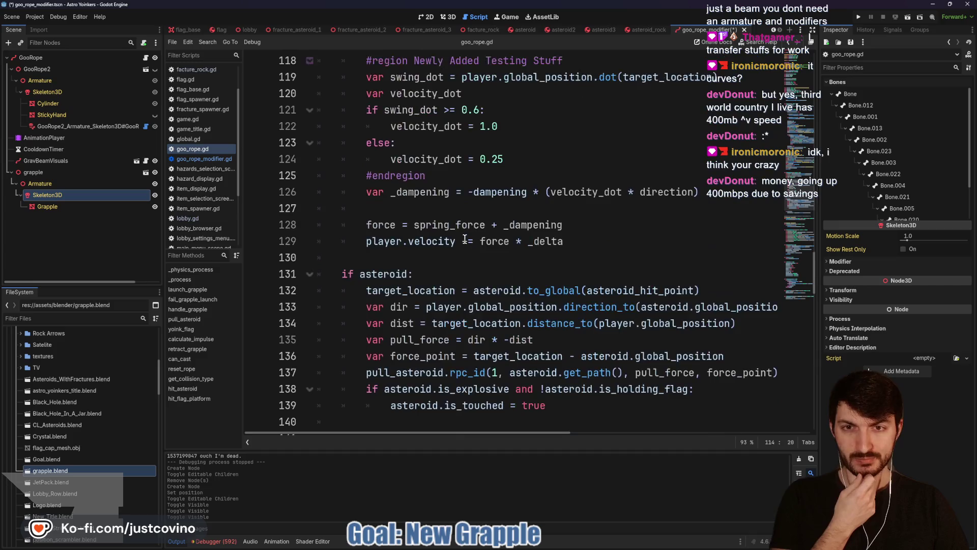
scroll(463, 238, down, 2)
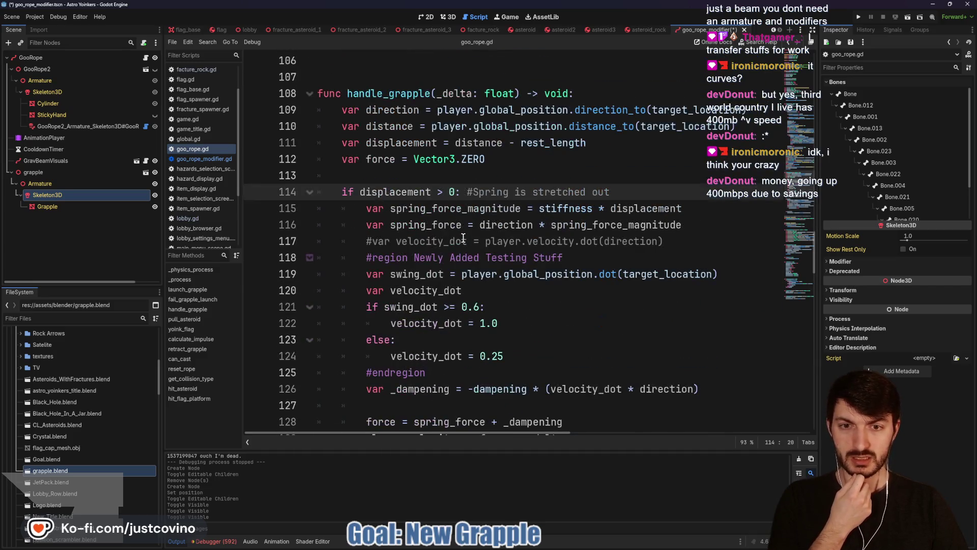
scroll(463, 237, down, 1)
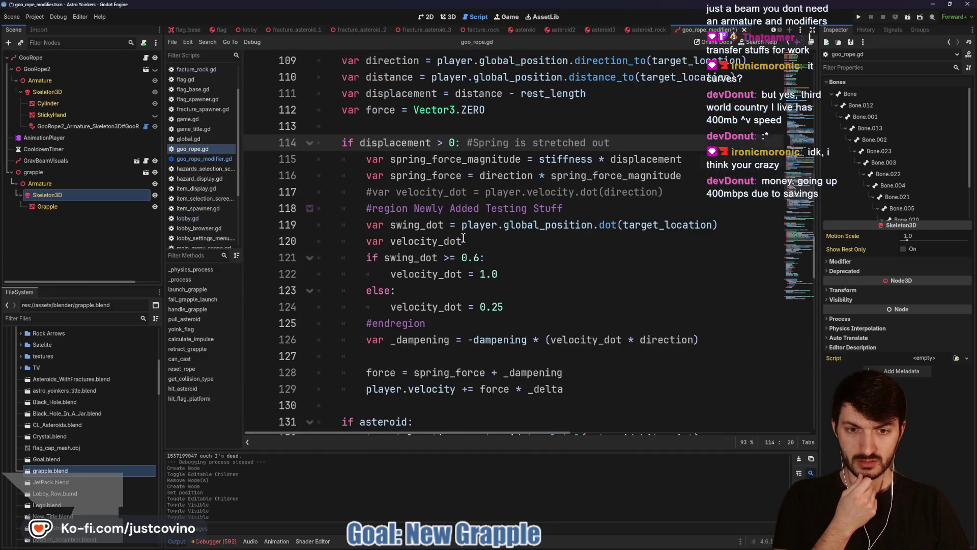
scroll(463, 238, up, 2)
scroll(463, 237, up, 5)
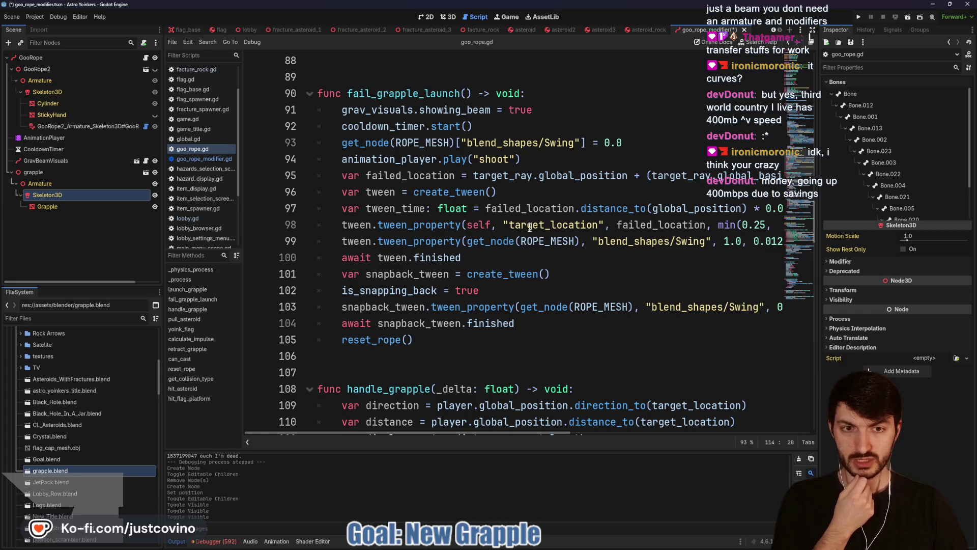
click(551, 241)
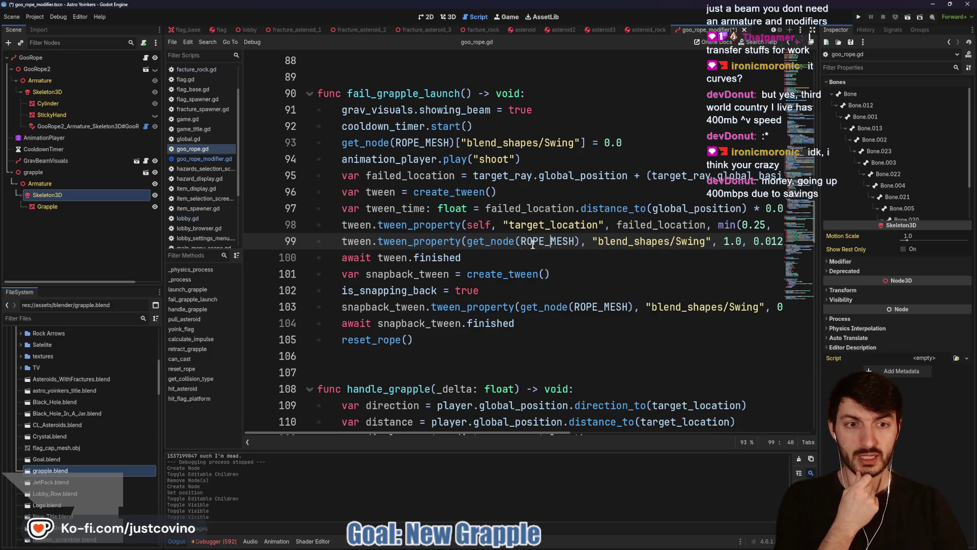
scroll(655, 238, right, 3)
scroll(650, 237, left, 3)
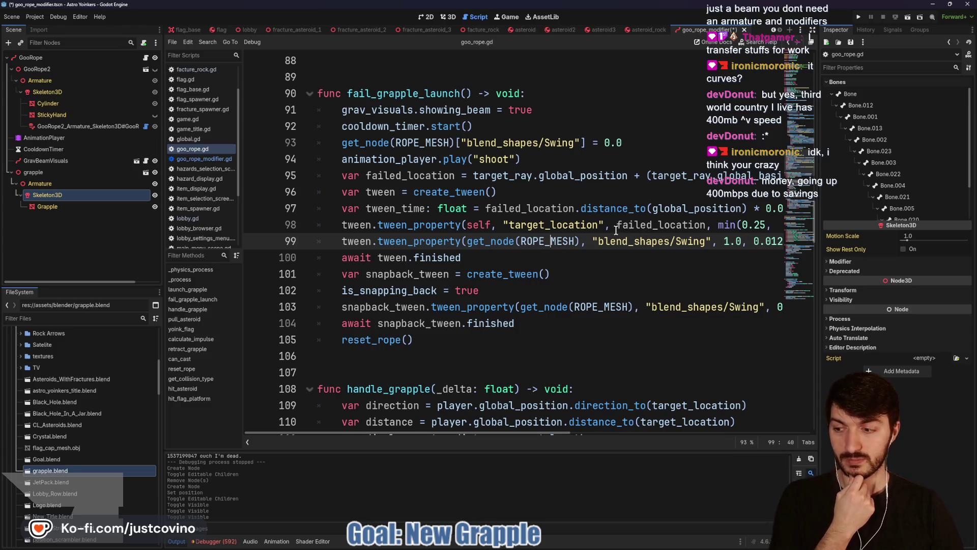
double_click(560, 225)
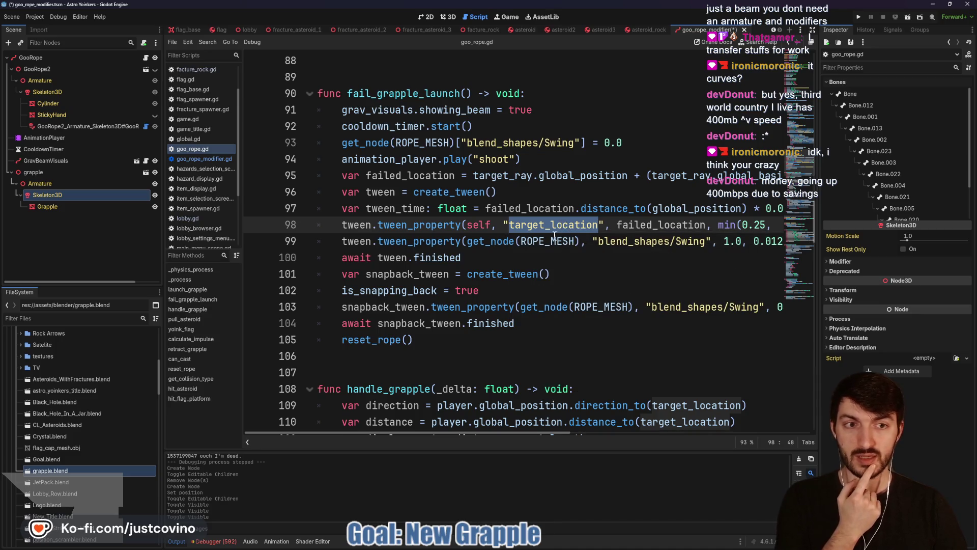
scroll(550, 234, up, 1)
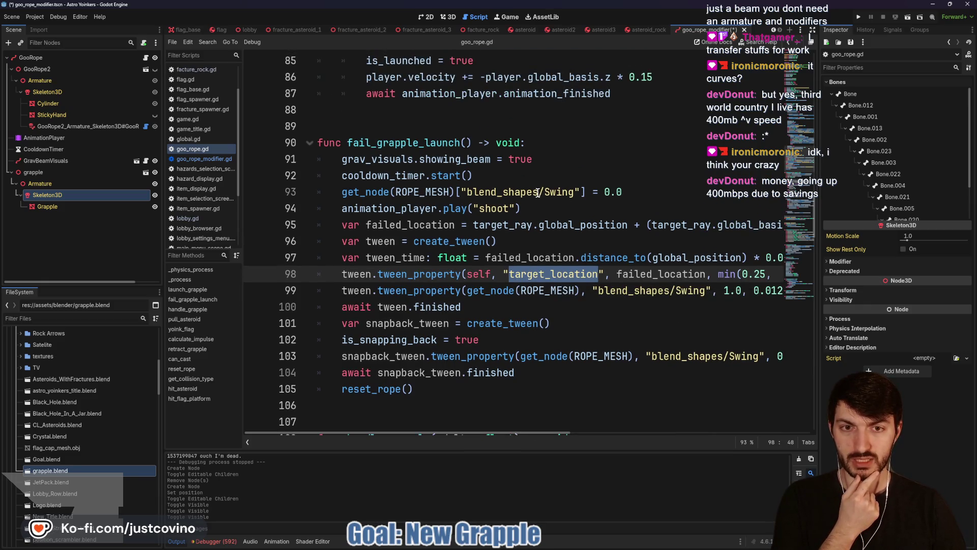
click(522, 191)
double_click(522, 191)
click(438, 192)
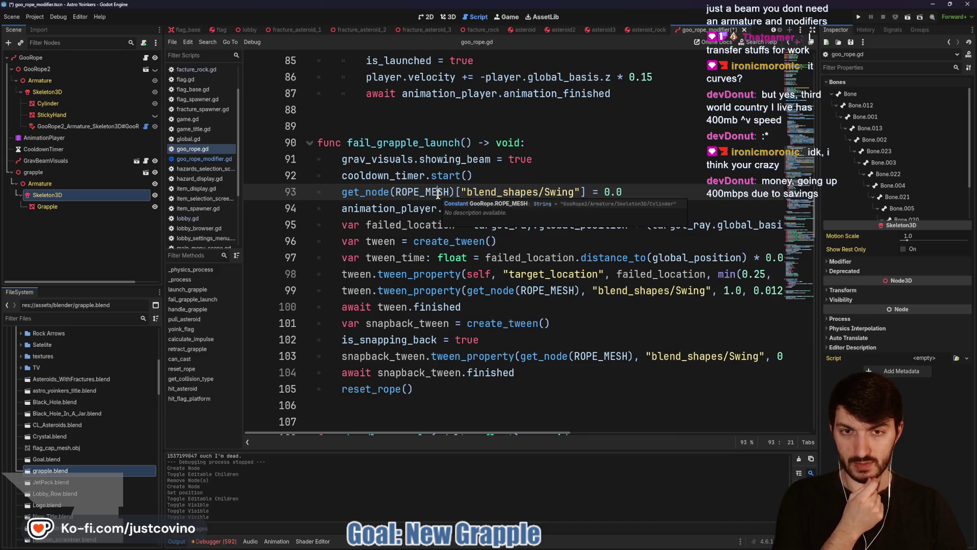
scroll(442, 201, up, 3)
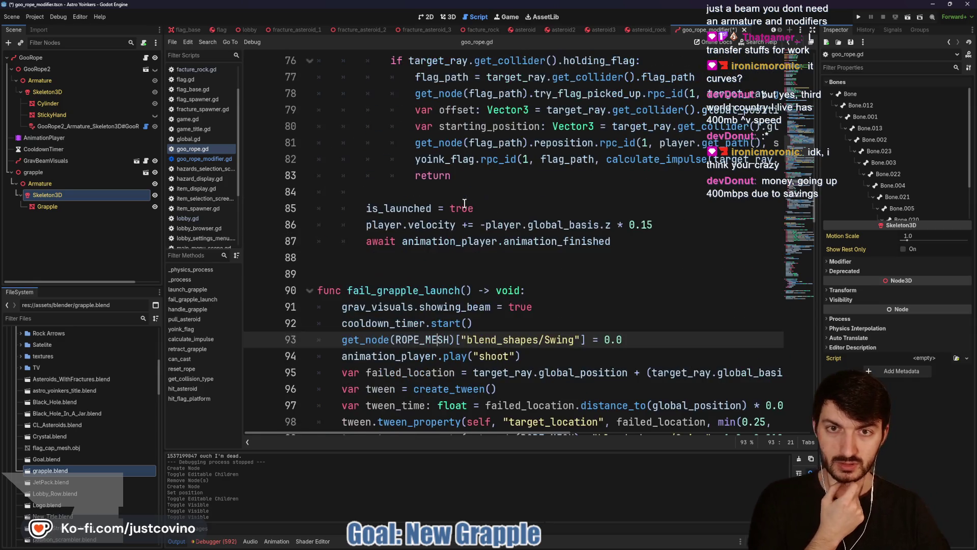
scroll(428, 208, down, 1)
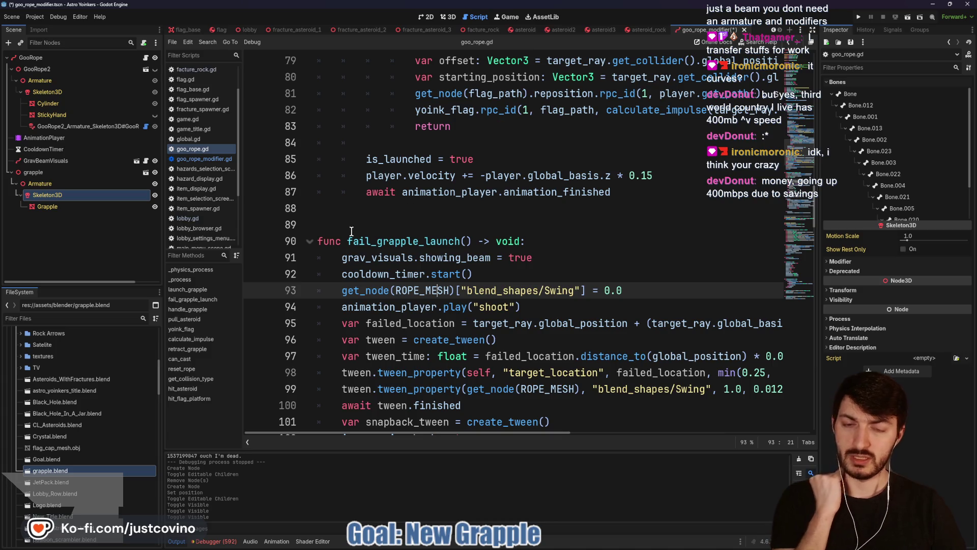
key(Home)
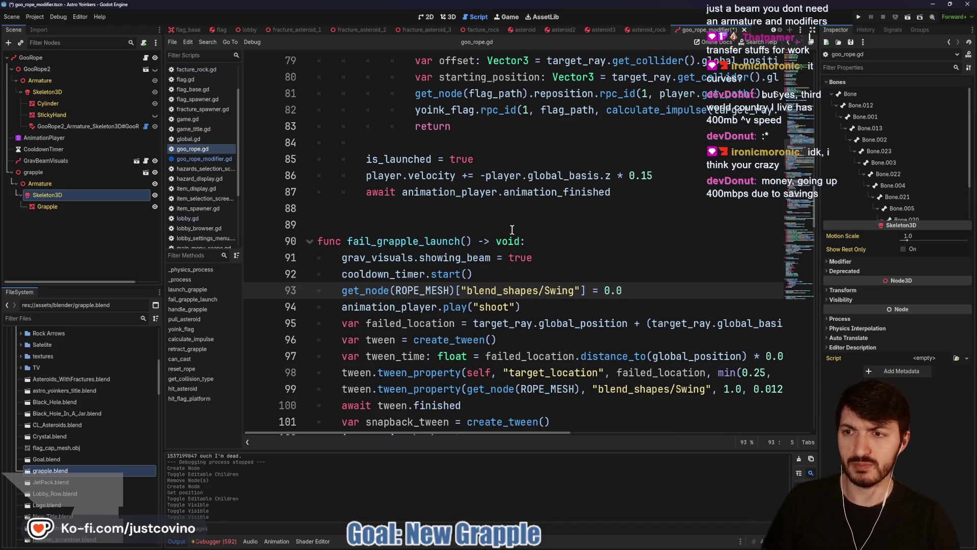
mouse_move(480, 260)
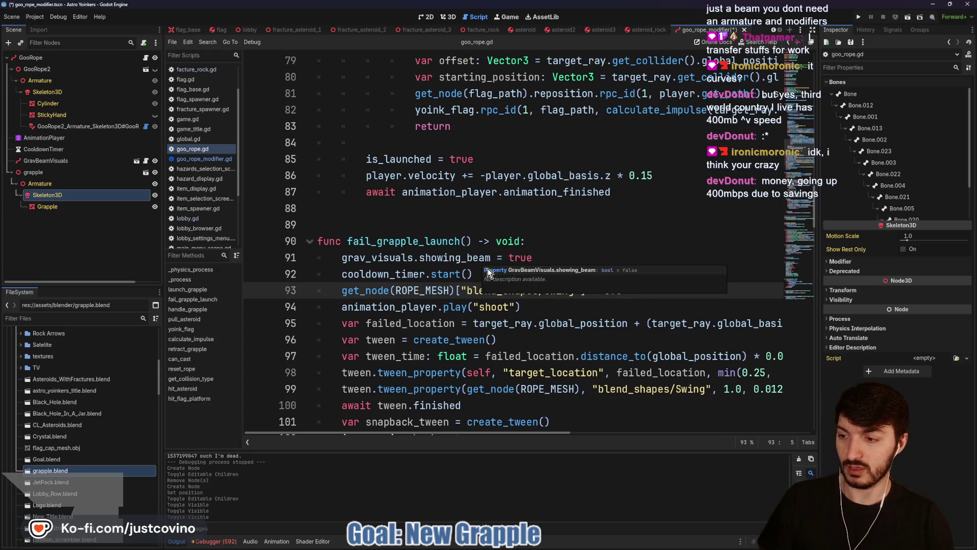
click(504, 541)
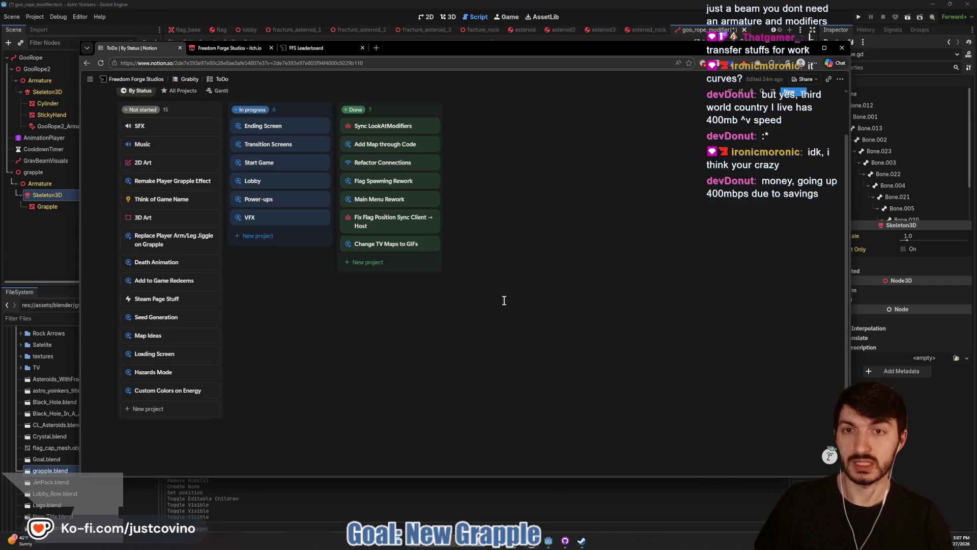
- Retitle the Grabity Notion page to 'Astro Yoinkers', then return to the ToDo board and Godot
mouse_move(91, 218)
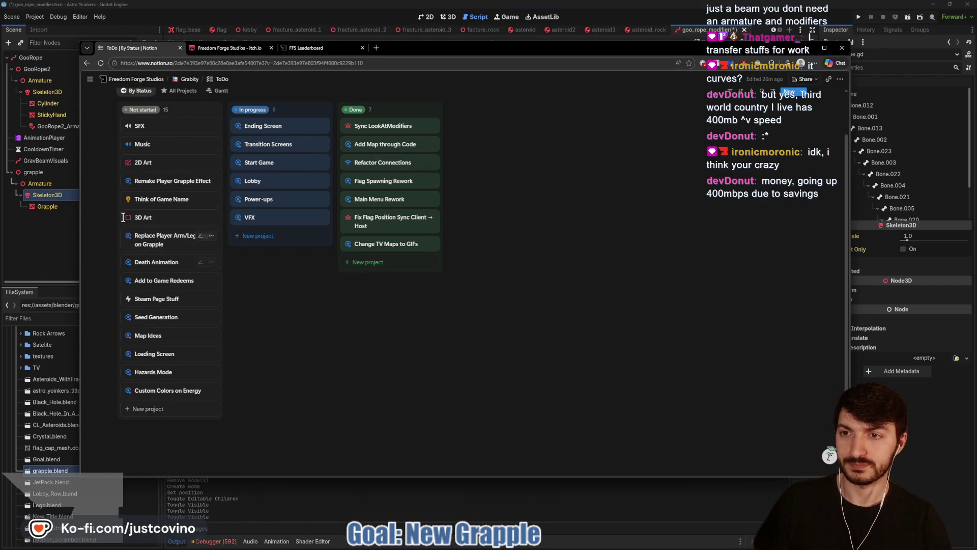
click(182, 81)
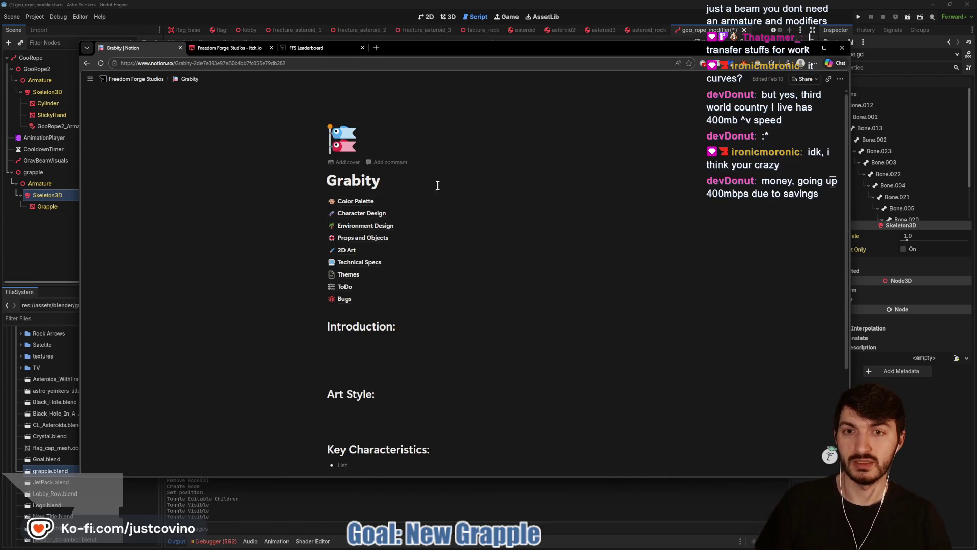
click(424, 176)
key(BackSpace)
key(BackSpace)
key(BackSpace)
key(BackSpace)
text(As)
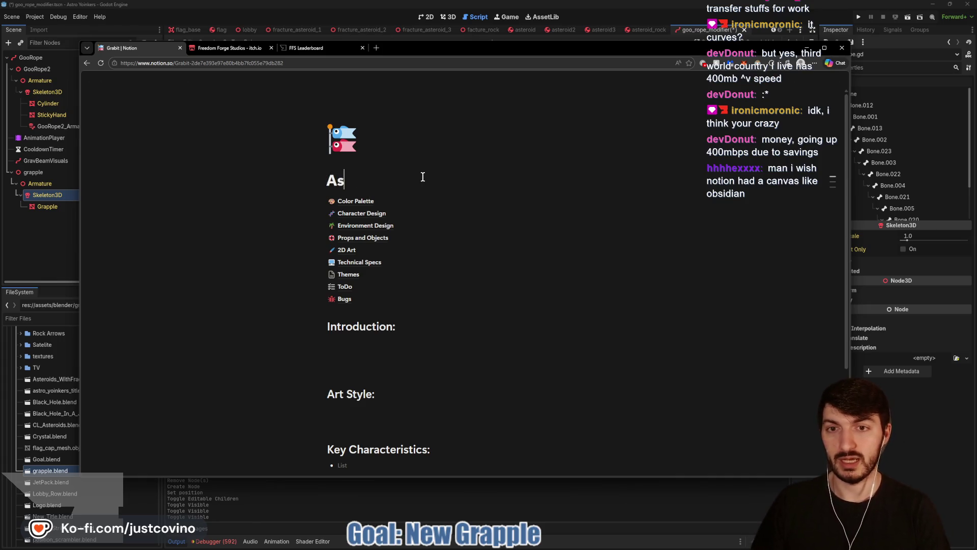
text(trp U)
key(BackSpace)
key(BackSpace)
key(BackSpace)
text(o Yoinkers)
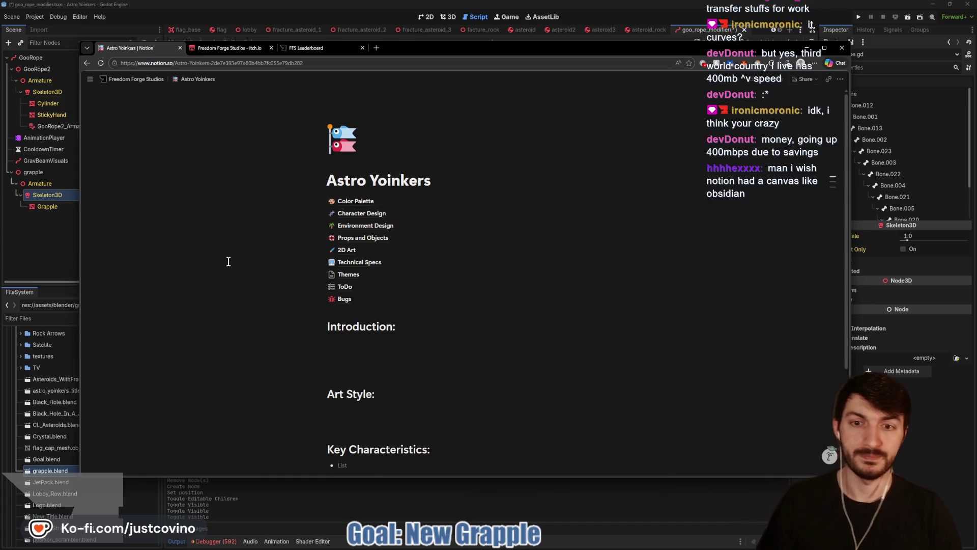
click(351, 288)
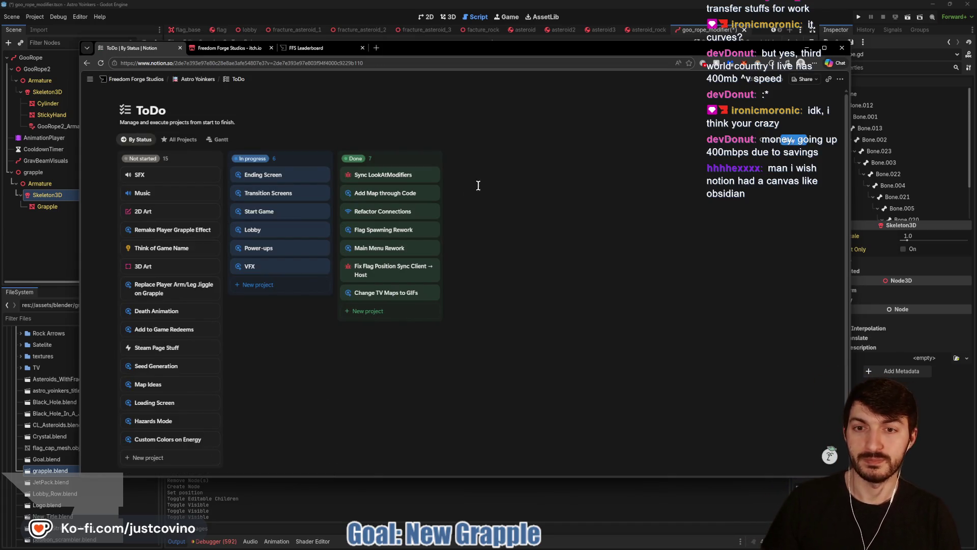
click(347, 483)
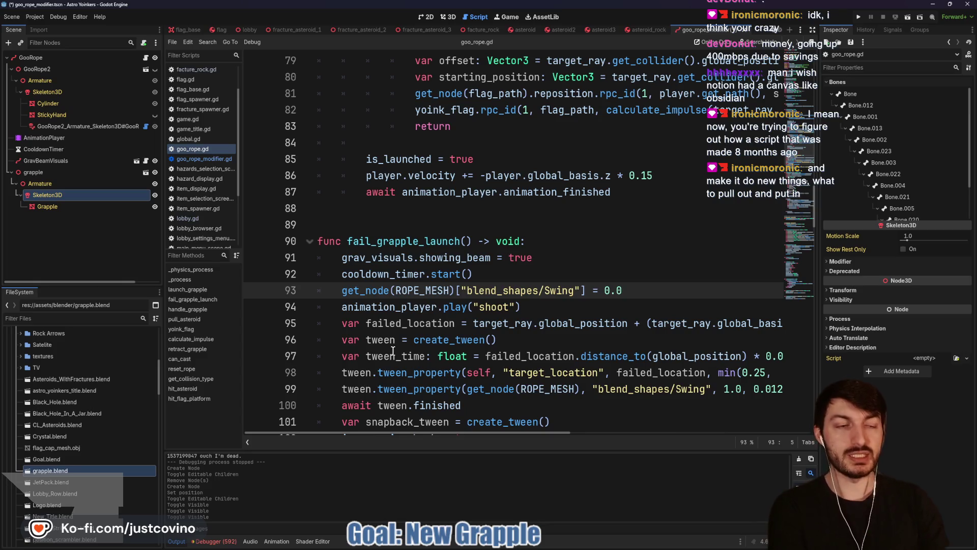
- Select ROPE_MESH on line 99 of goo_rope.gd, scan the code, then return to the 3D viewport
scroll(457, 319, down, 1)
scroll(527, 287, down, 1)
double_click(528, 289)
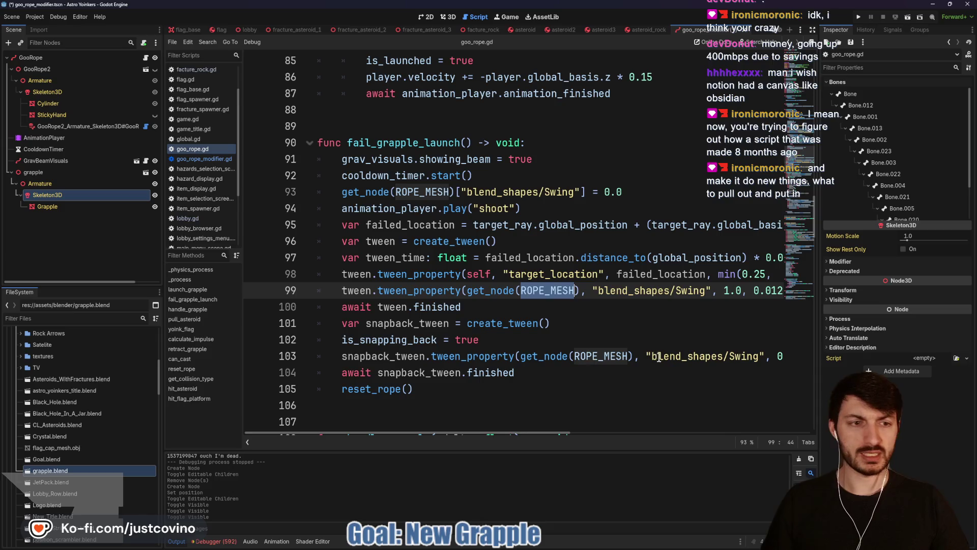
scroll(621, 340, right, 5)
scroll(602, 327, left, 4)
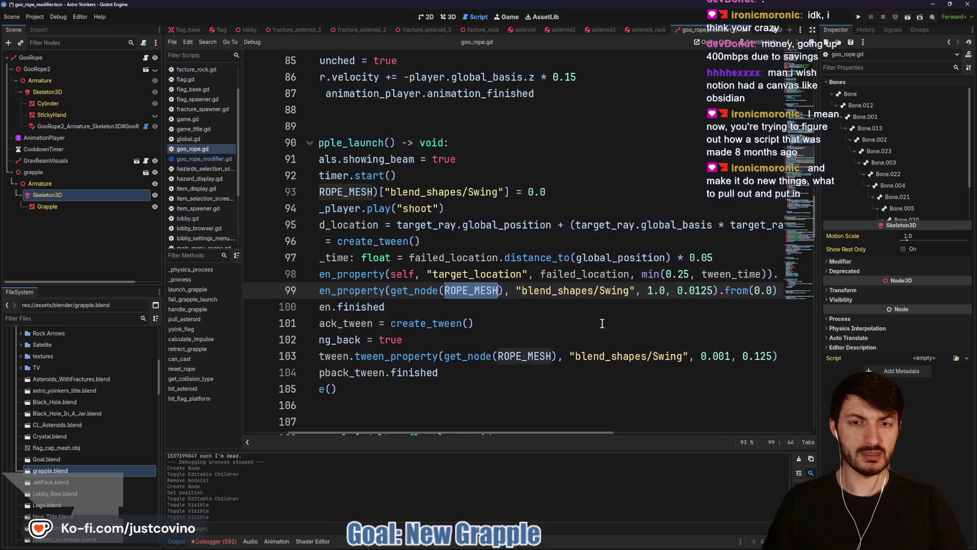
scroll(590, 323, right, 2)
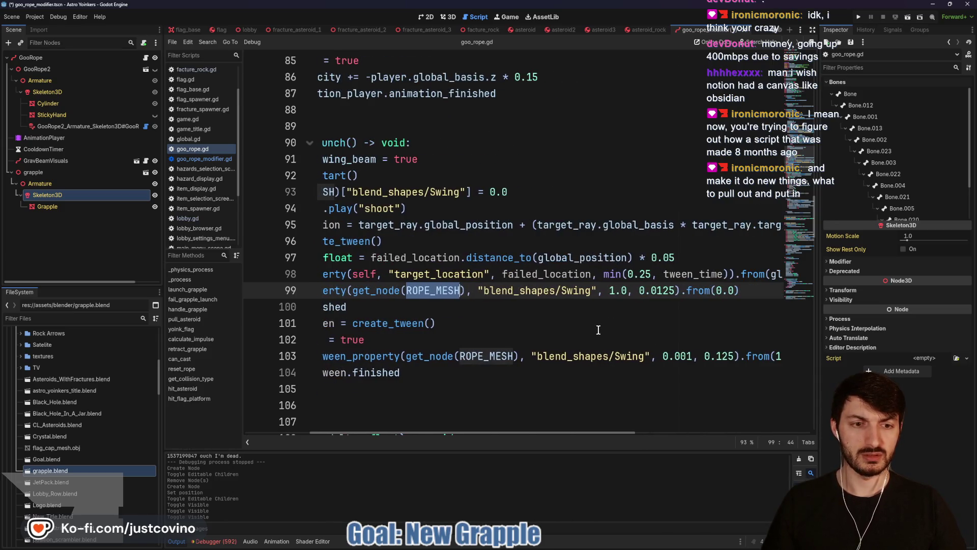
scroll(585, 338, left, 3)
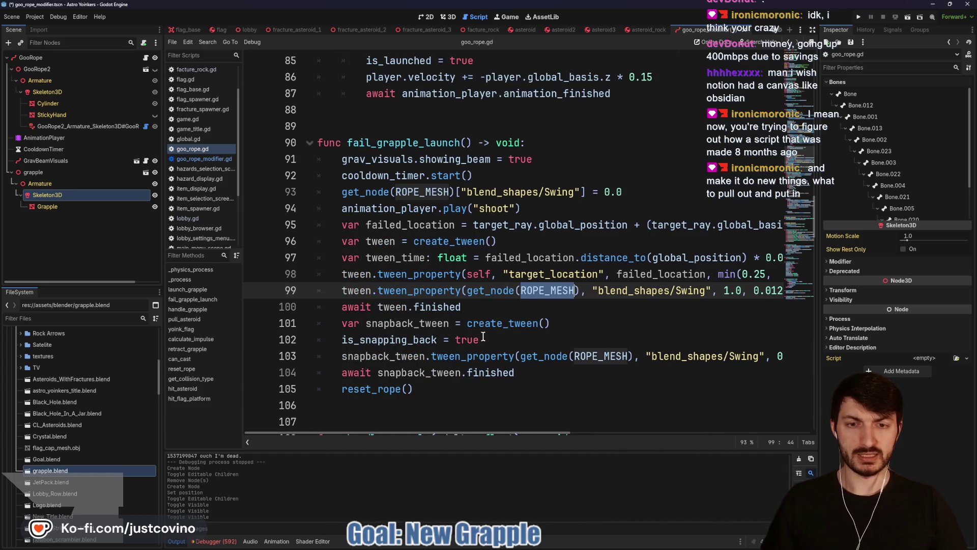
scroll(476, 336, up, 2)
scroll(473, 336, up, 2)
scroll(471, 336, up, 9)
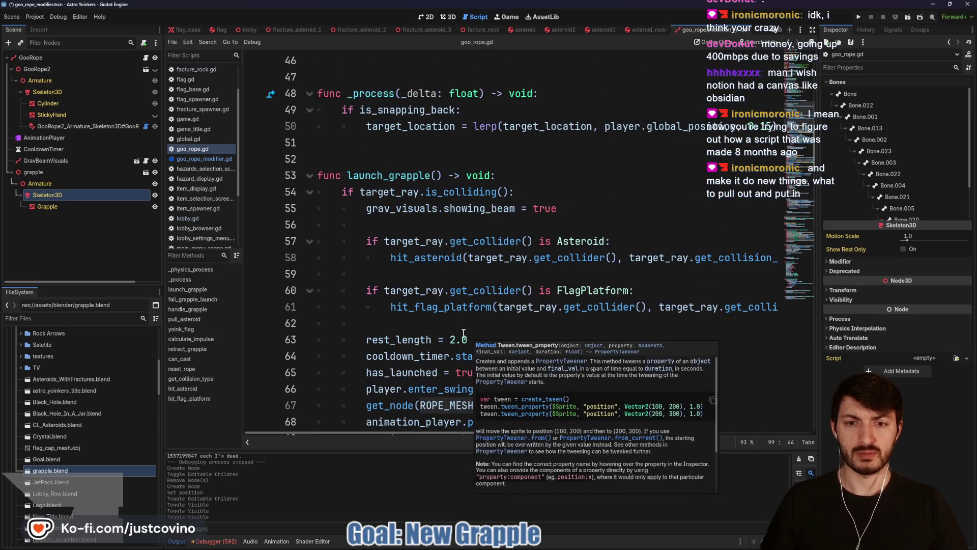
scroll(437, 317, down, 2)
scroll(436, 317, down, 1)
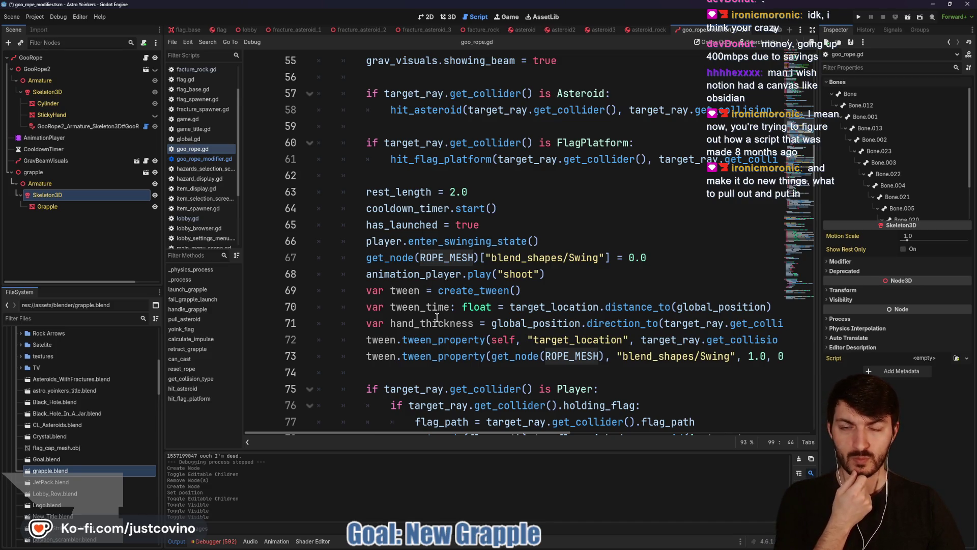
scroll(436, 317, up, 4)
scroll(441, 319, up, 2)
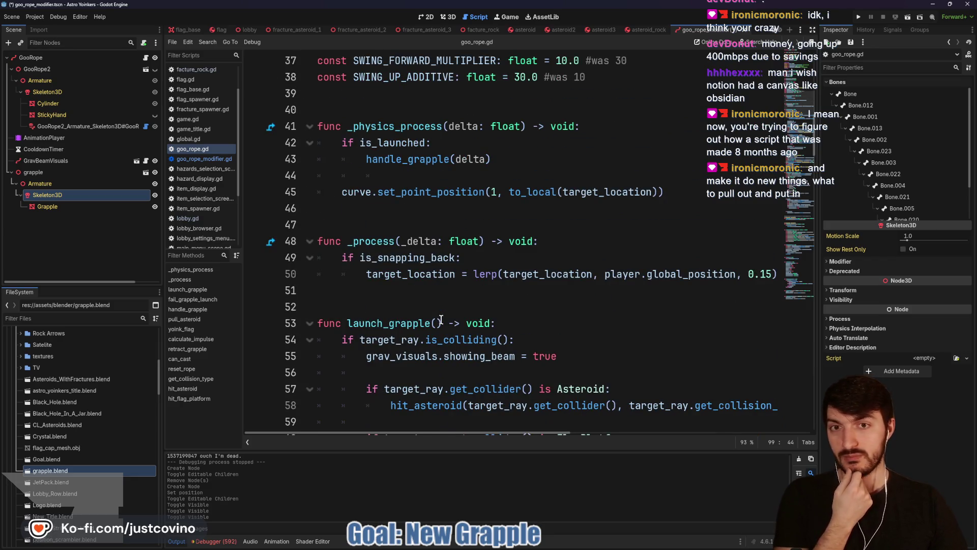
scroll(441, 306, up, 3)
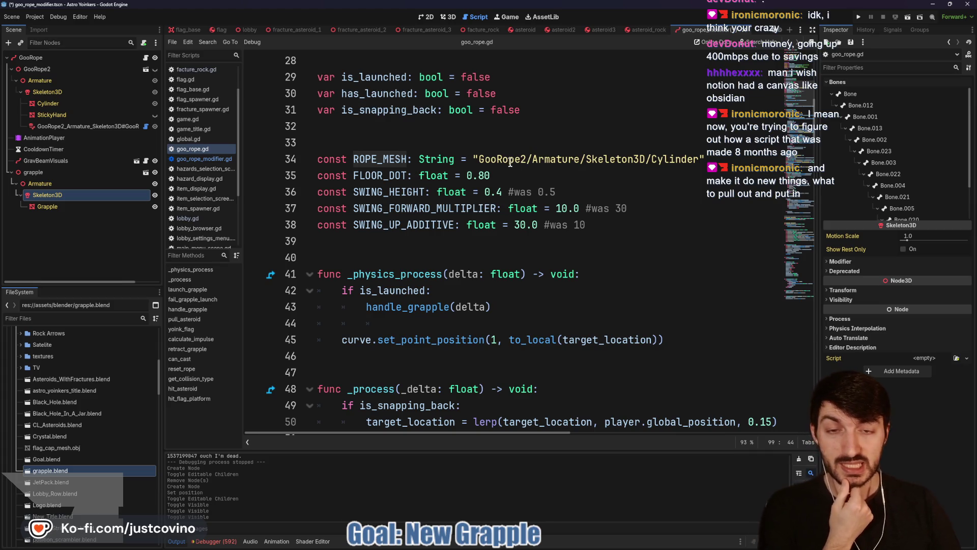
scroll(498, 165, up, 3)
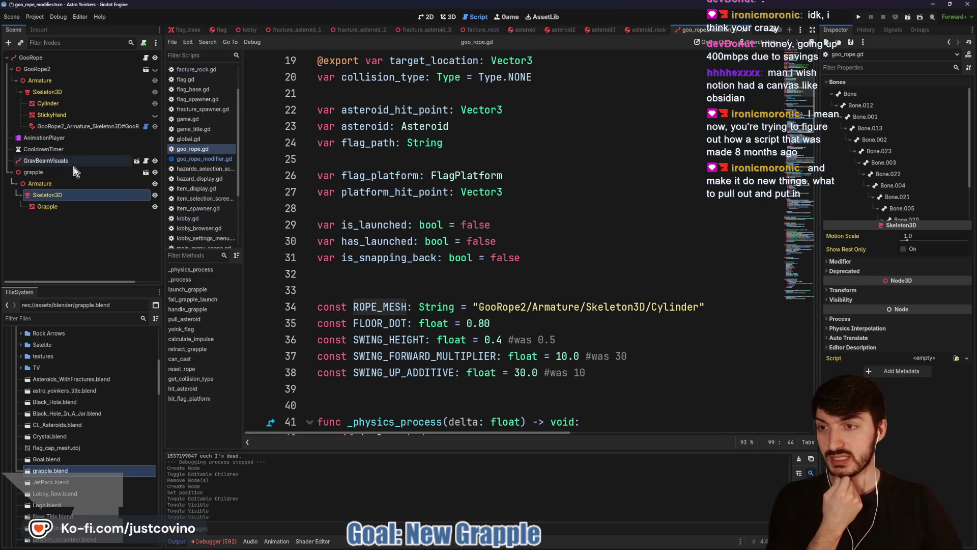
click(447, 18)
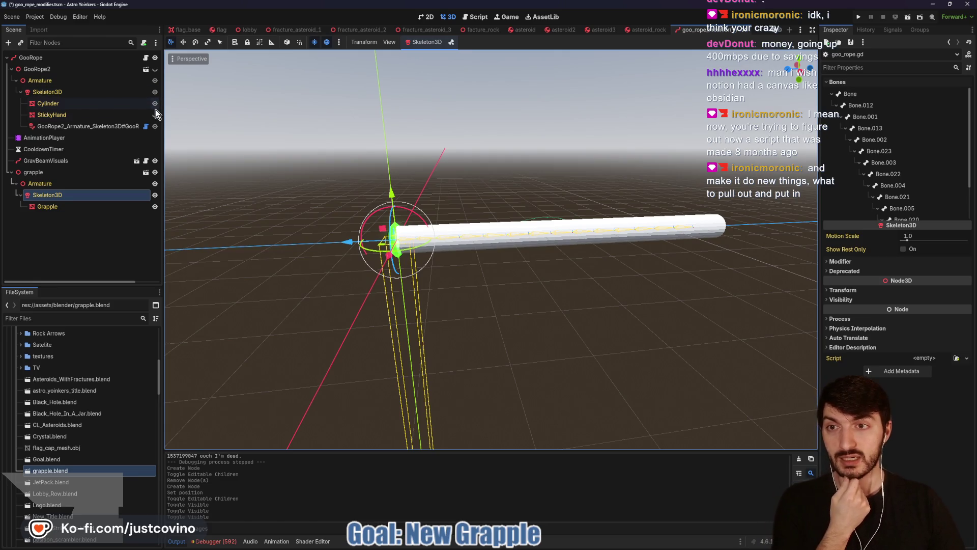
- Make GooRope2 visible and open the GooRope node's goo_rope.gd script to review it
click(155, 70)
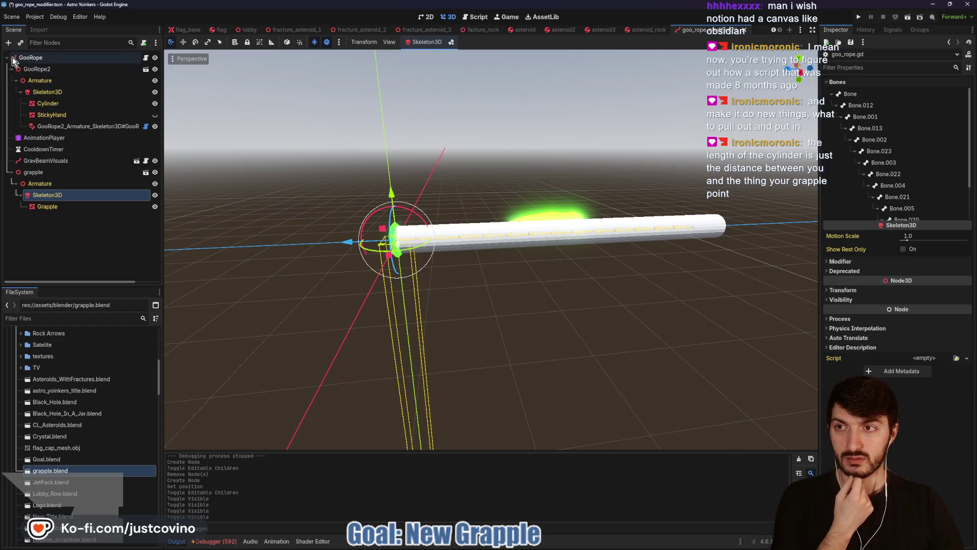
click(145, 60)
scroll(490, 179, up, 6)
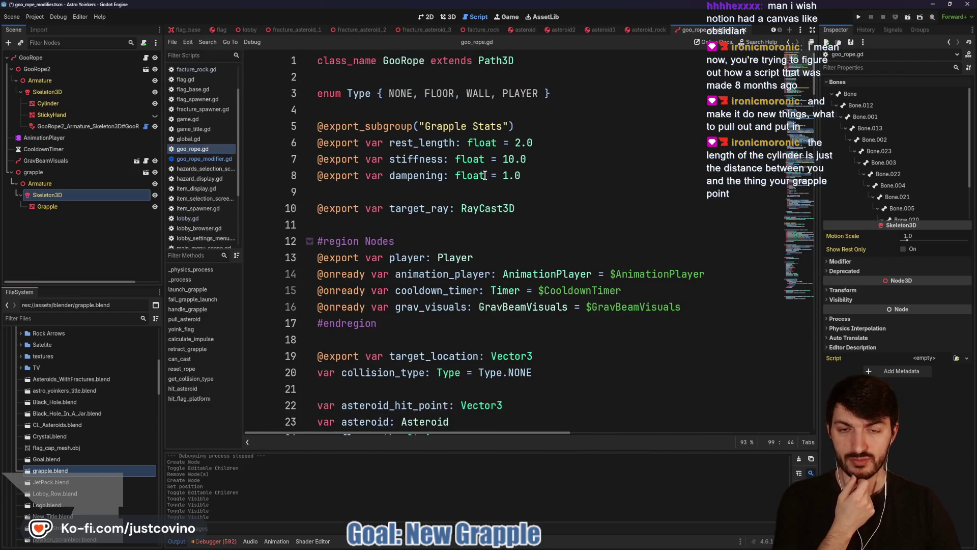
scroll(482, 174, down, 3)
scroll(449, 158, down, 1)
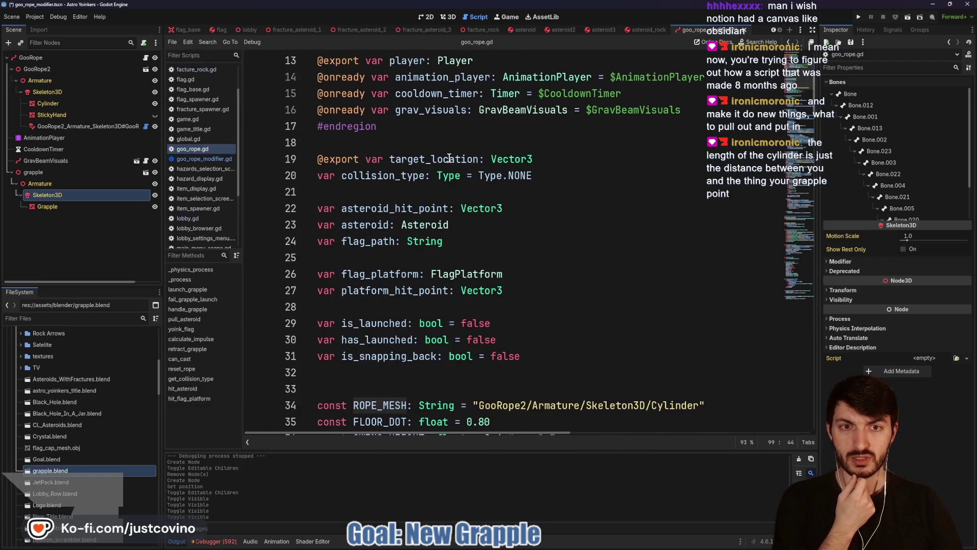
scroll(449, 157, up, 1)
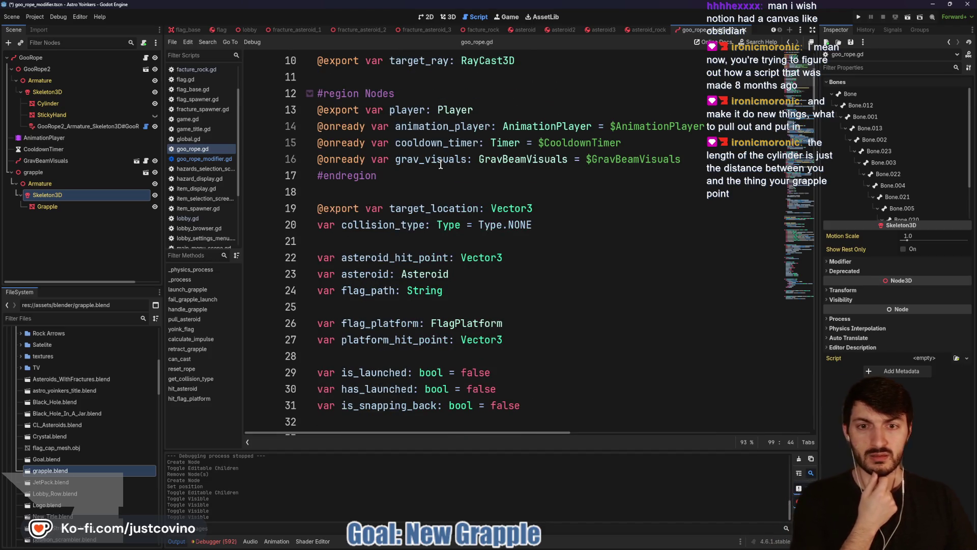
scroll(435, 165, down, 3)
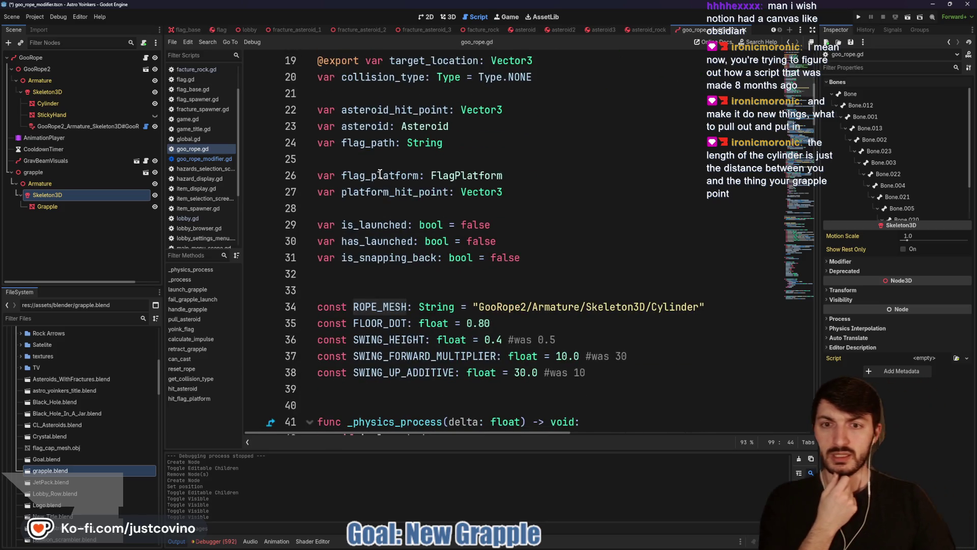
scroll(391, 175, down, 2)
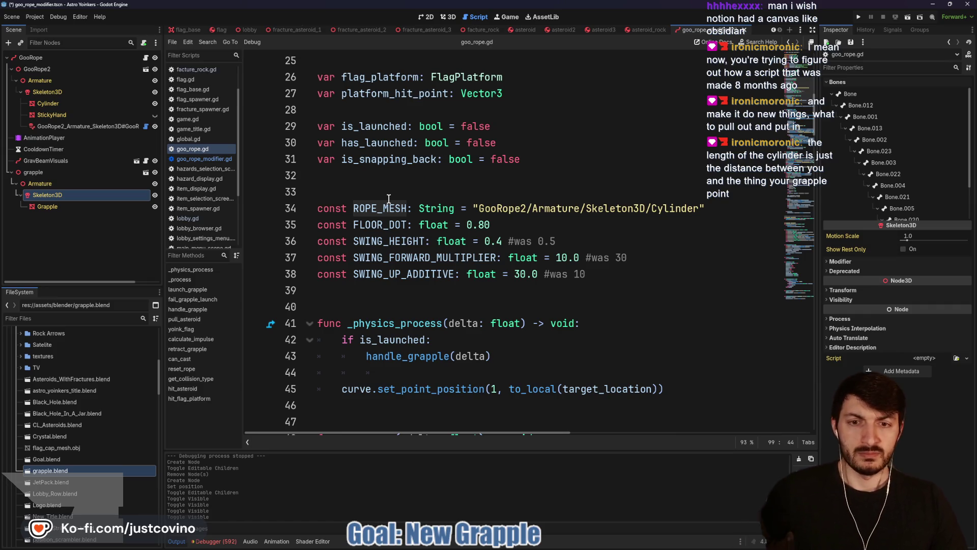
scroll(381, 190, down, 2)
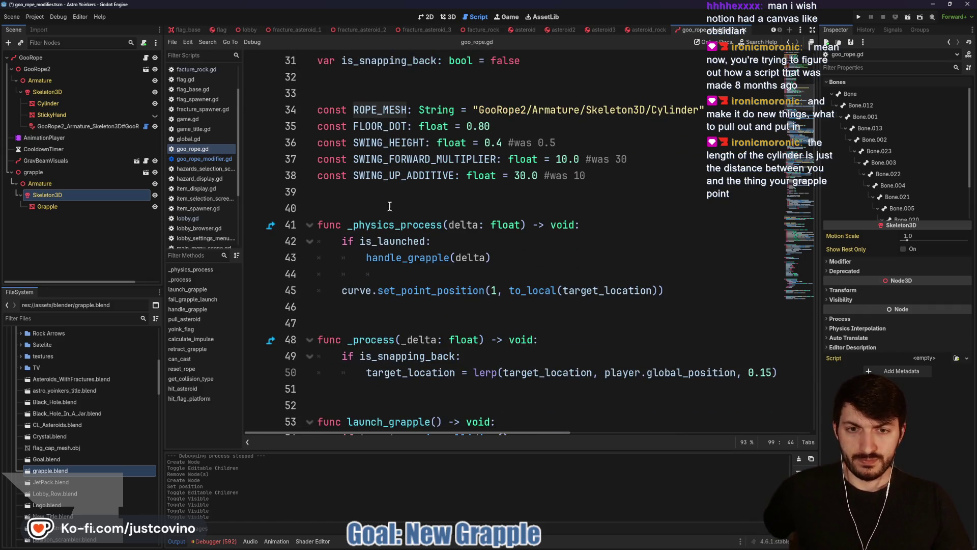
- Select the handle_grapple call, read through its launch code, and switch to the 3D view
double_click(404, 257)
scroll(405, 255, down, 4)
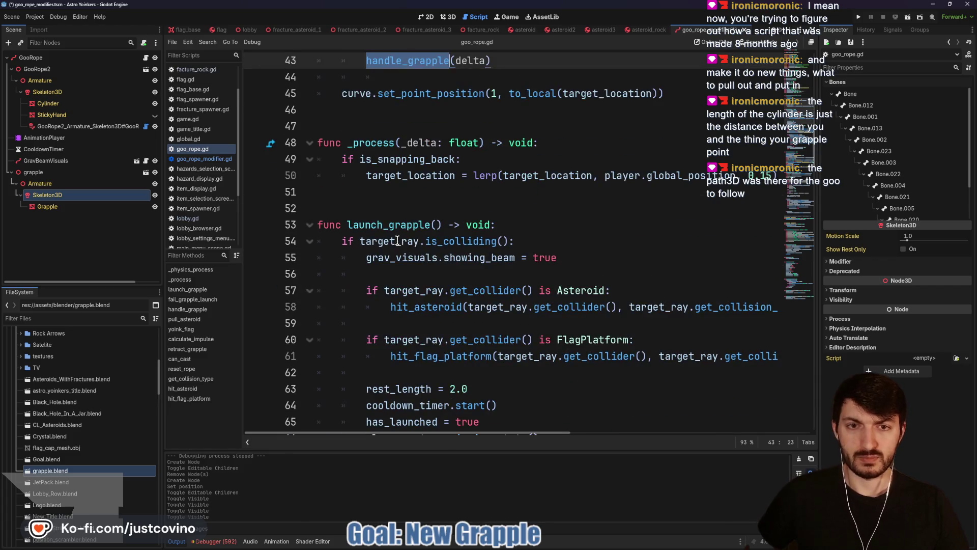
mouse_move(416, 182)
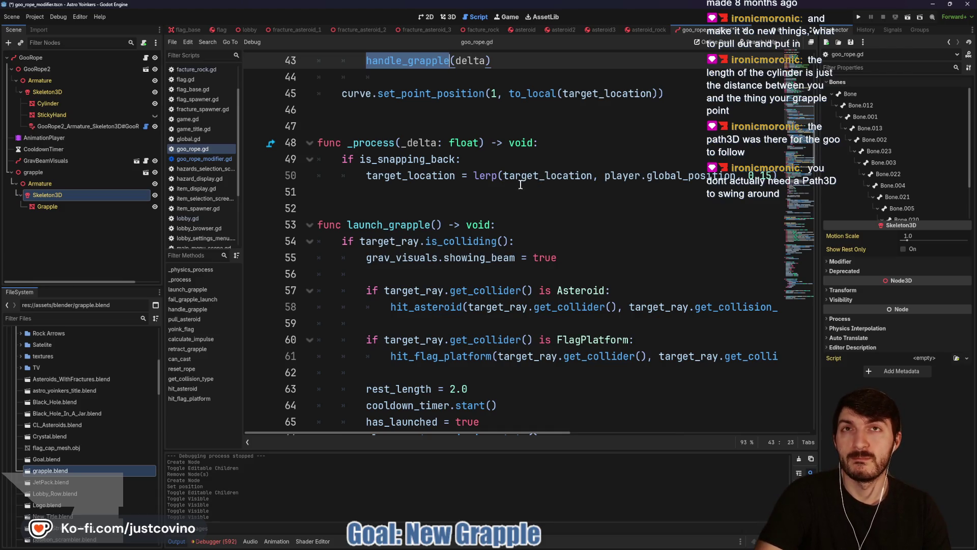
scroll(519, 233, down, 4)
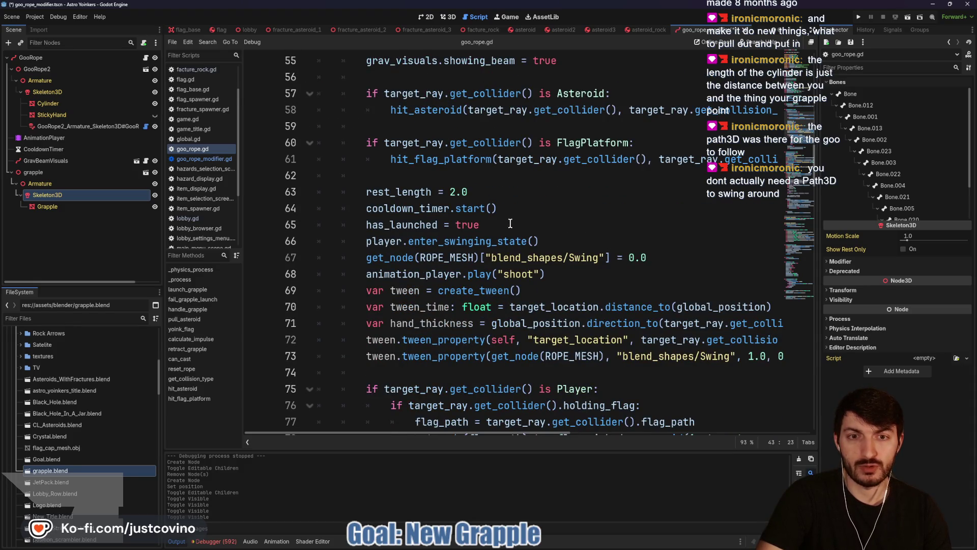
scroll(508, 220, down, 1)
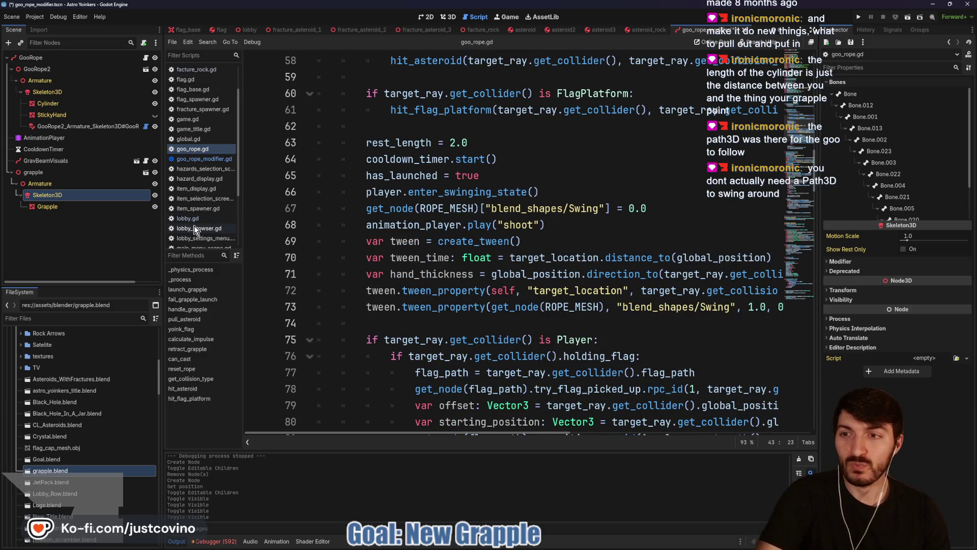
click(447, 17)
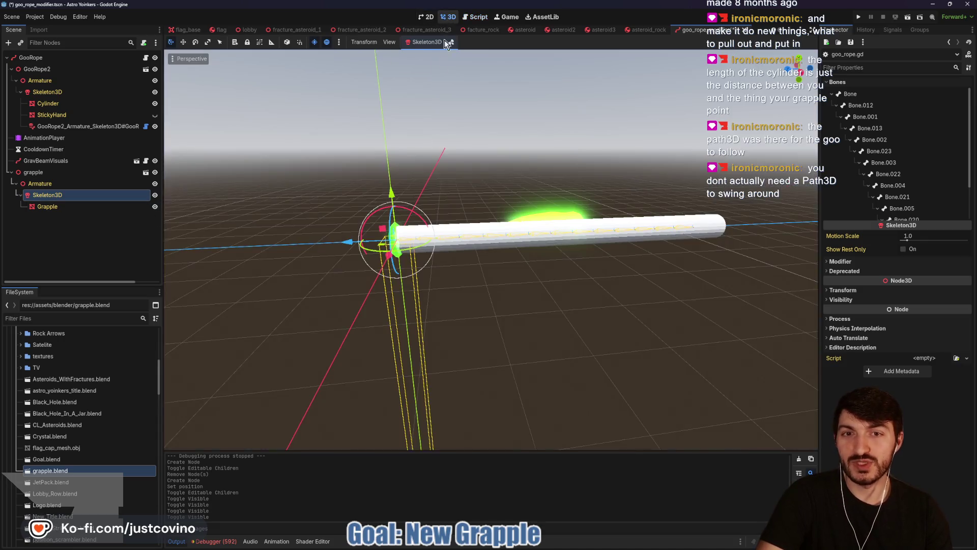
- Hide the grapple, select the goo rope, and briefly check its script before returning to 3D
click(154, 172)
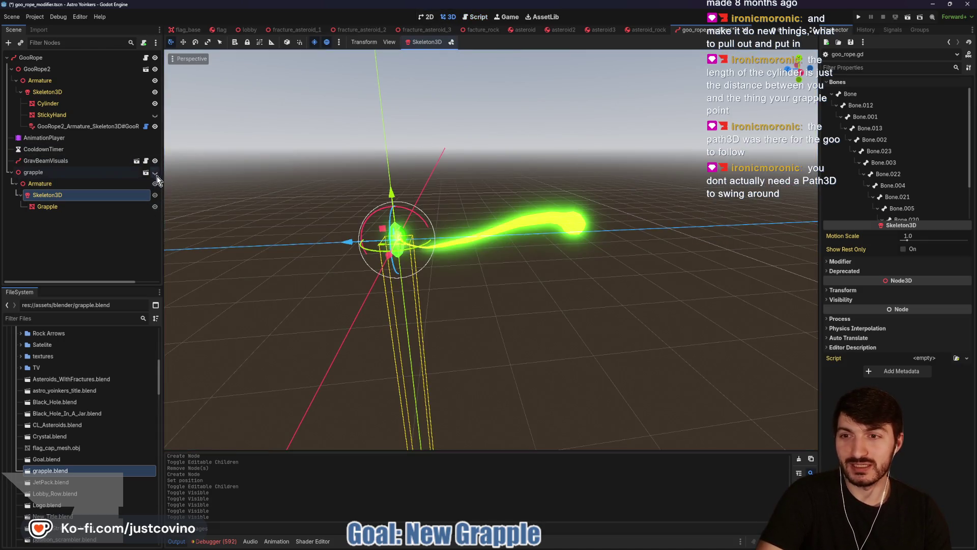
scroll(503, 250, up, 5)
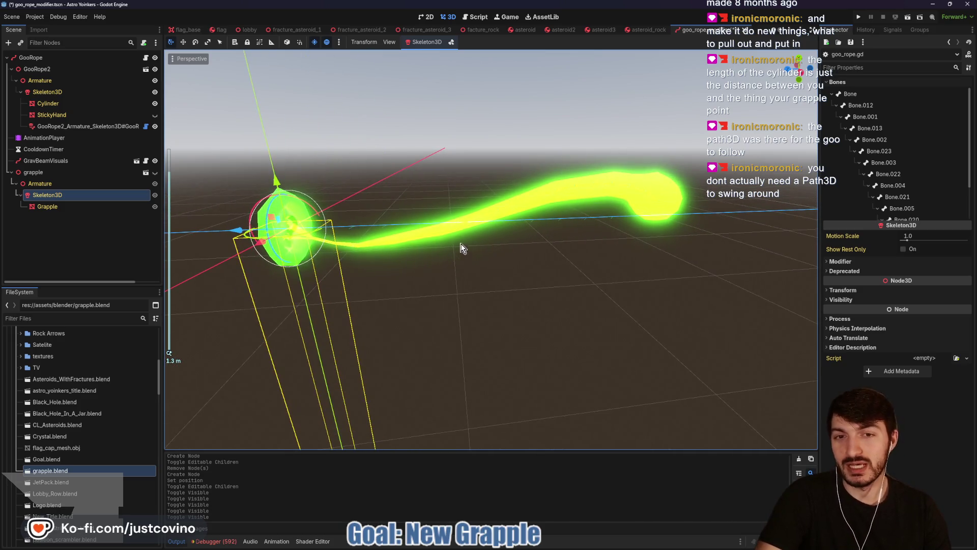
click(587, 193)
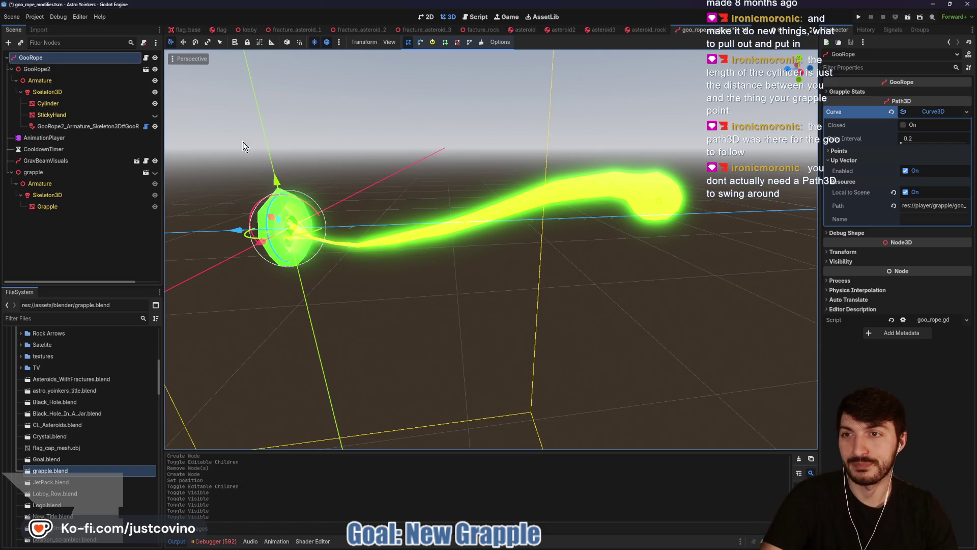
click(146, 58)
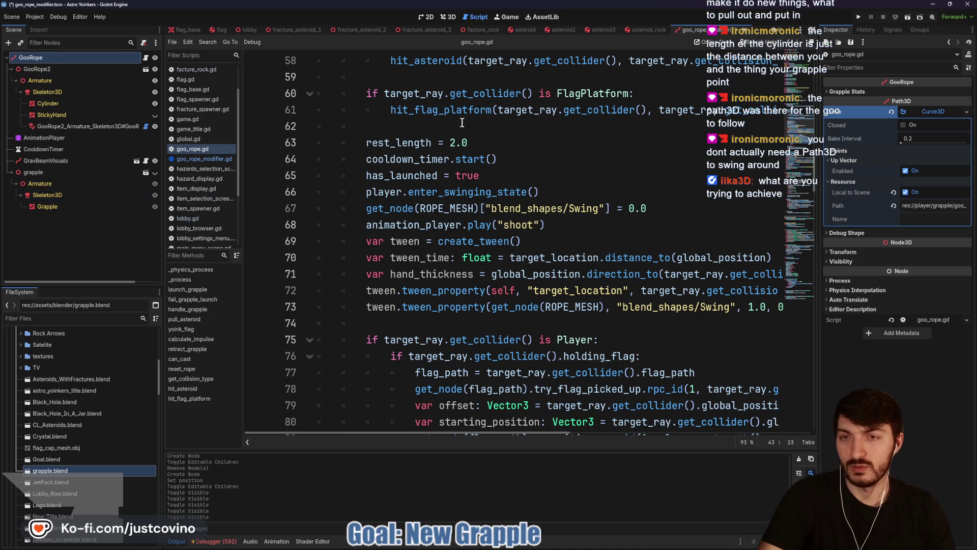
click(450, 17)
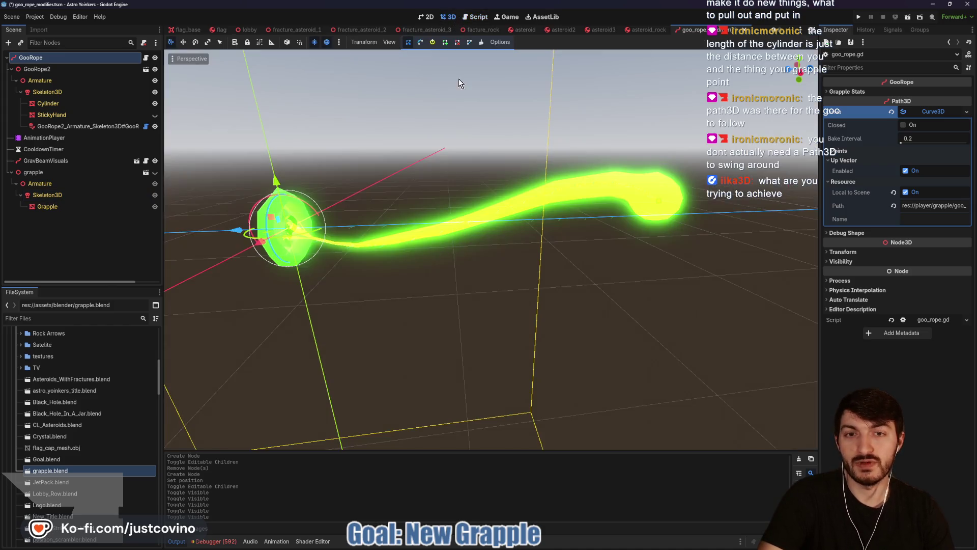
- Unhide the grapple, select the Cylinder mesh, and bring up its Surface Material Override options
click(155, 172)
scroll(444, 265, down, 2)
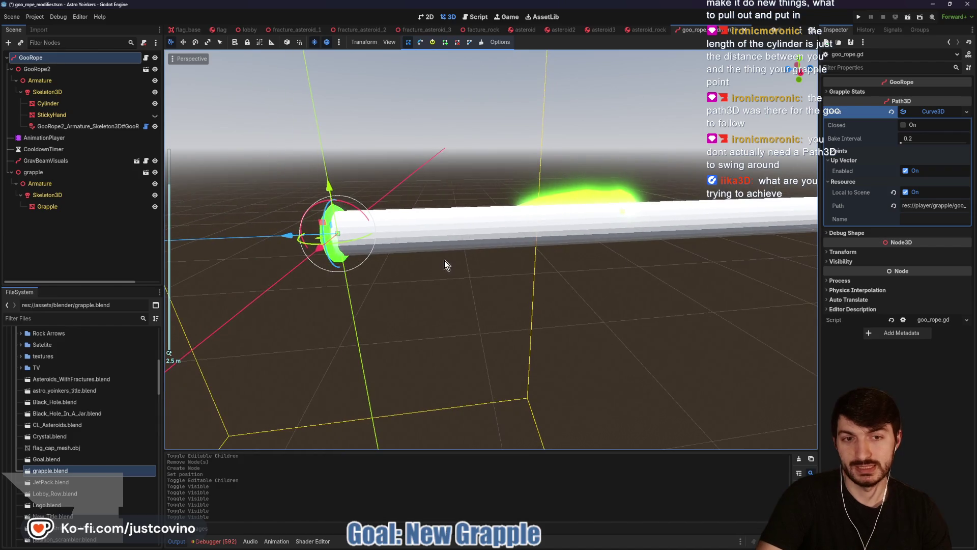
click(60, 108)
right_click(929, 163)
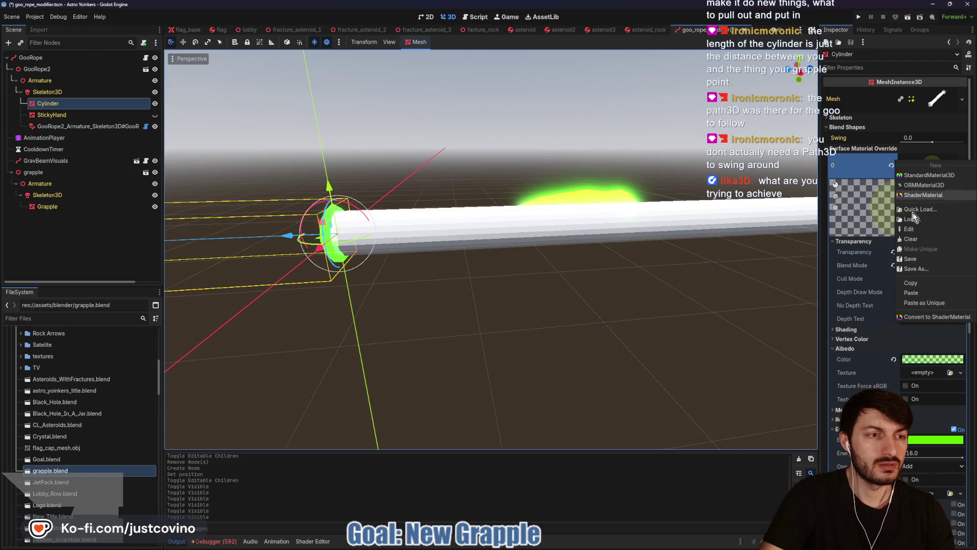
- Copy the Cylinder's green emissive material and paste it into Grapple's surface material override slot 0
click(915, 291)
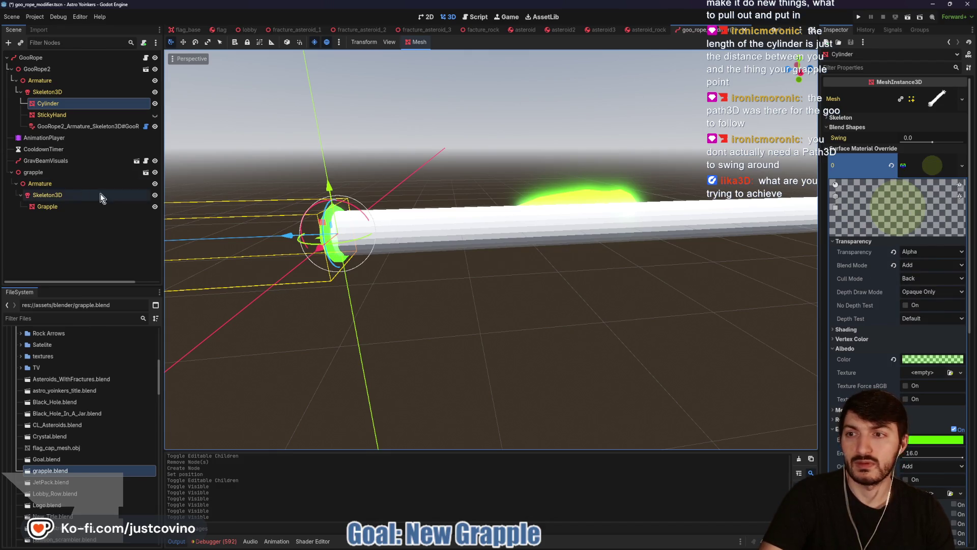
click(46, 206)
click(871, 127)
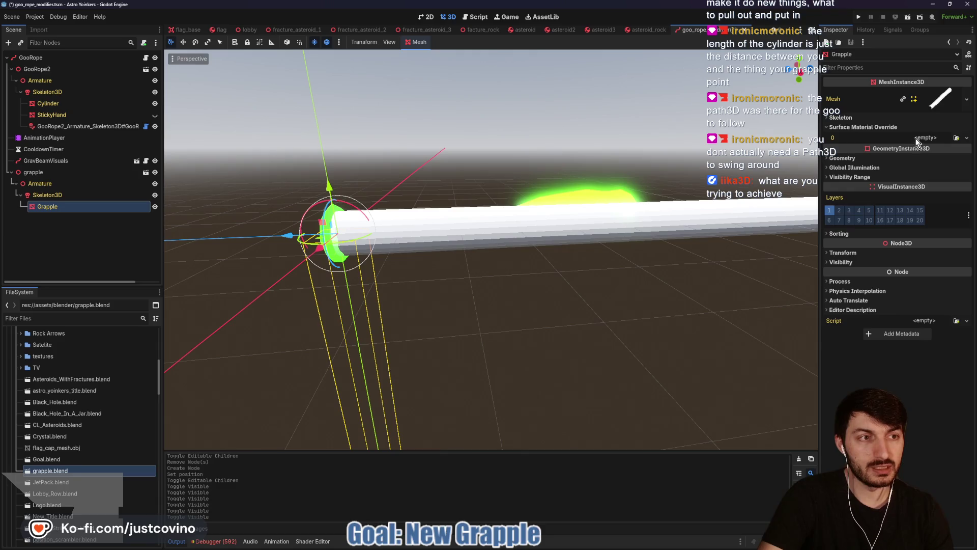
click(917, 139)
click(928, 214)
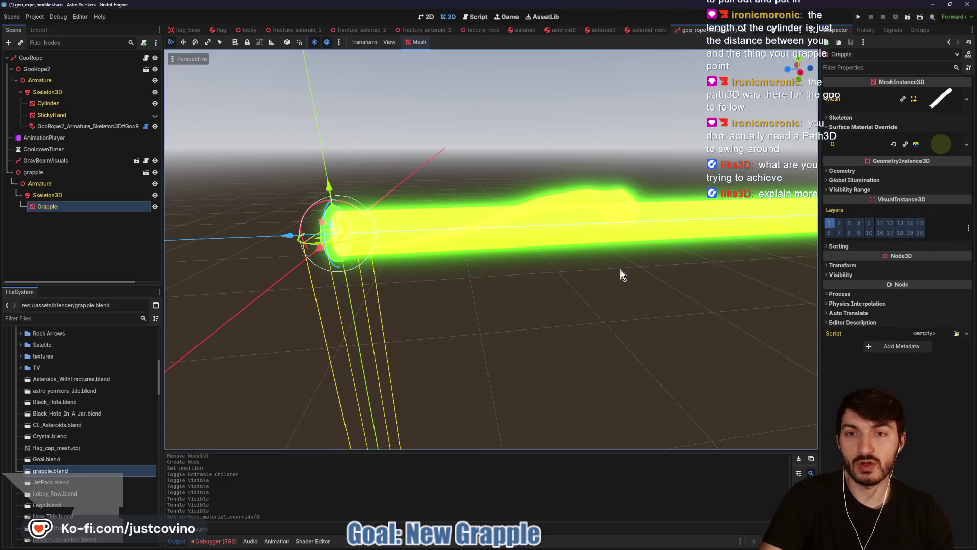
scroll(608, 272, down, 2)
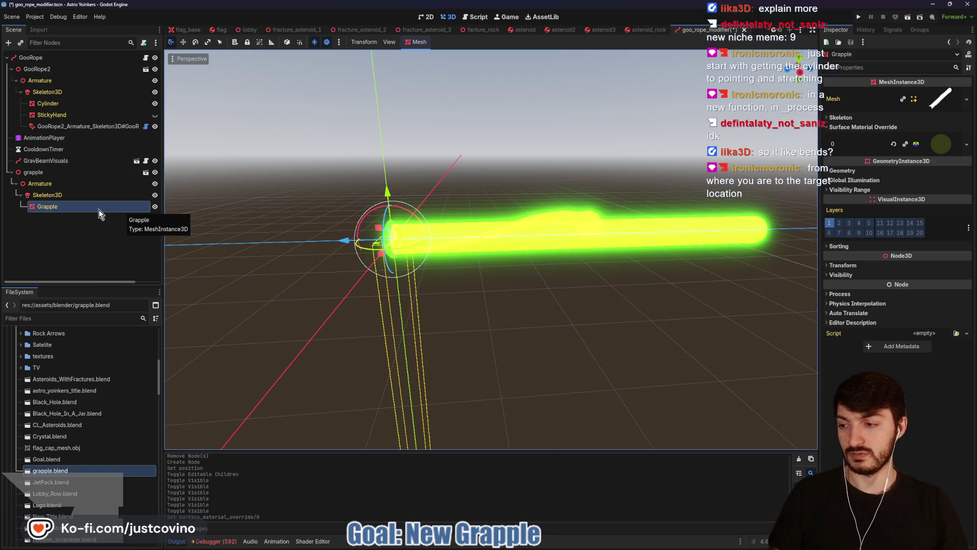
- Hide the old GooRope and open its goo_rope.gd script
click(155, 58)
click(146, 58)
scroll(339, 248, up, 6)
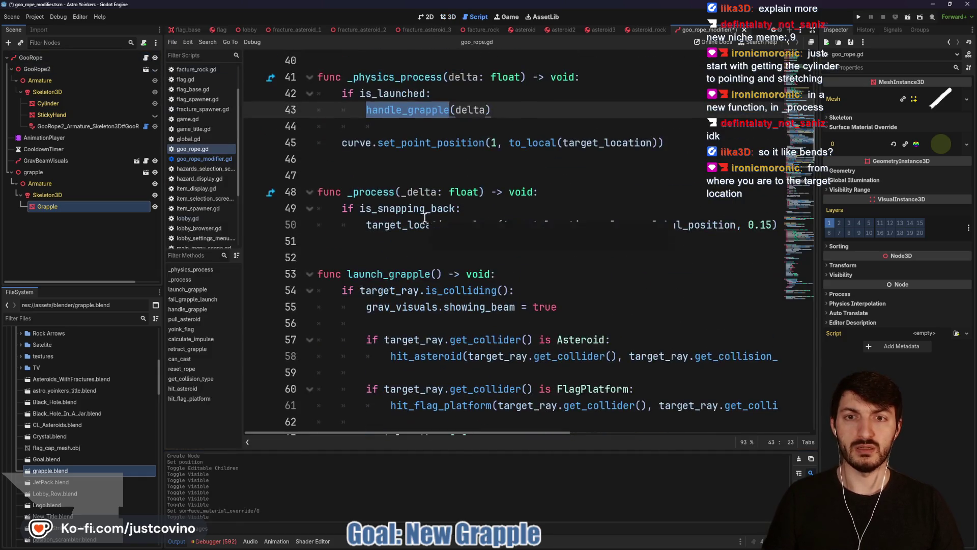
- Add an empty 'func new_handle_grapple(delta: float) -> void:' after _process
click(339, 248)
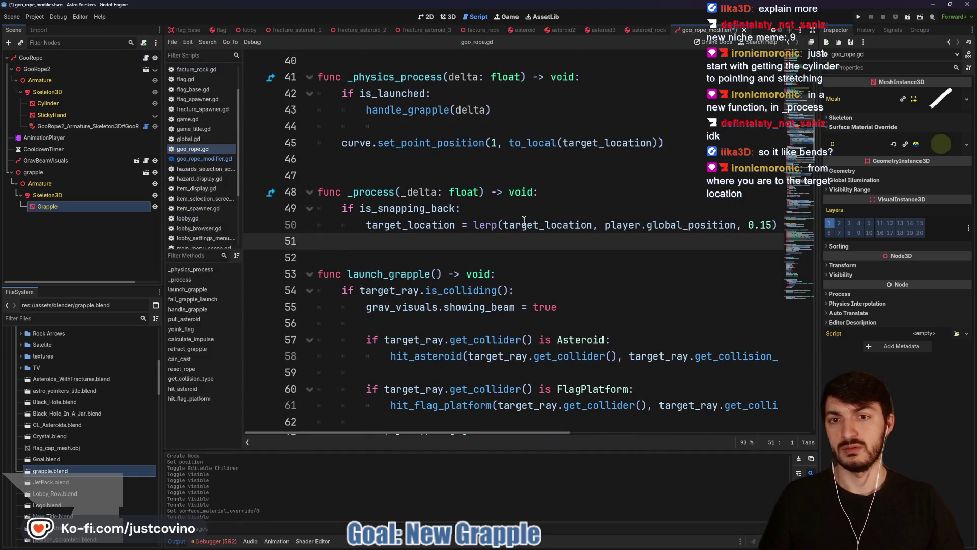
key(Return)
key(Return)
key(Up)
key(Return)
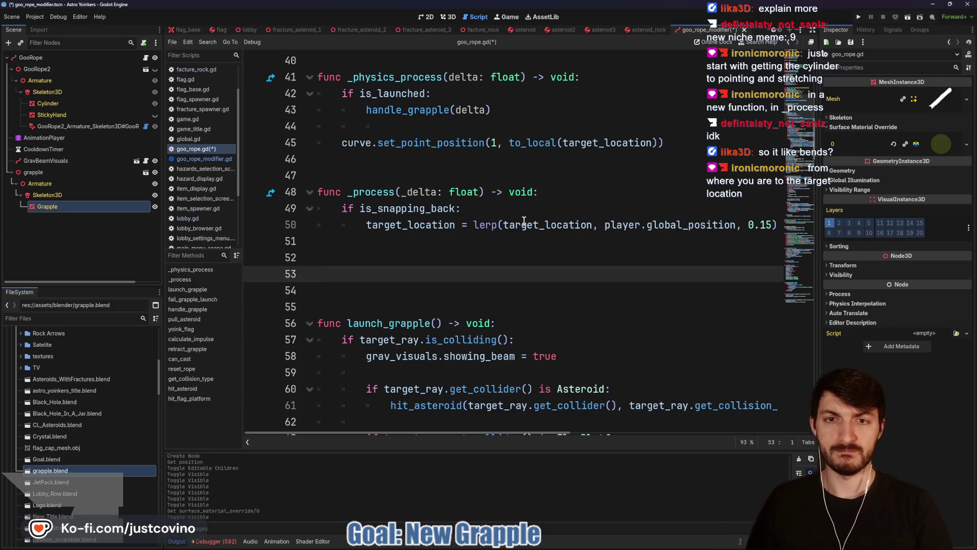
text(func)
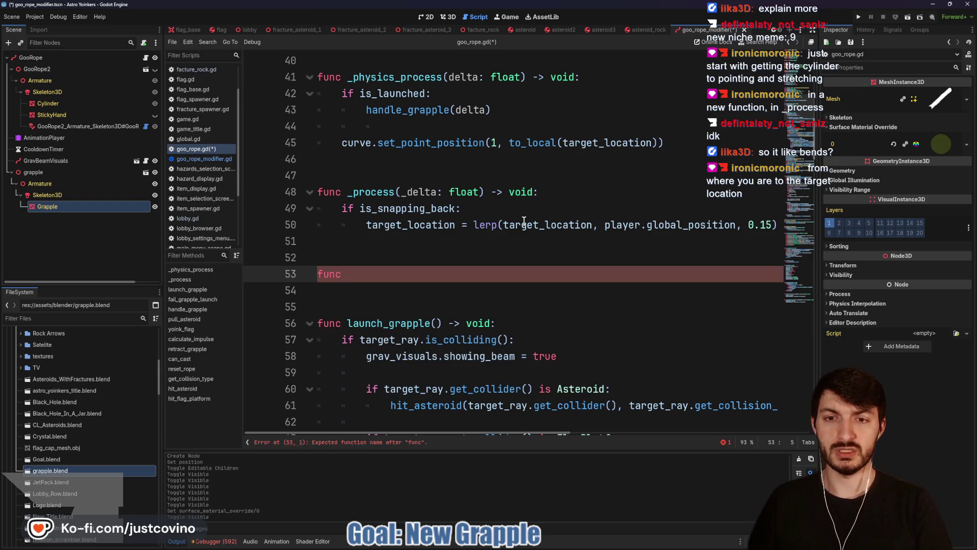
text( new_handle)
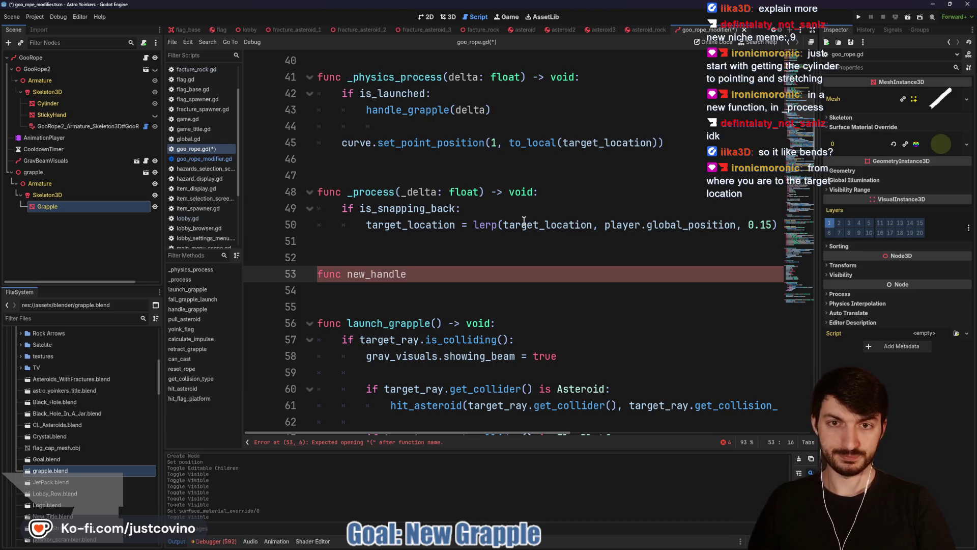
text(_grap)
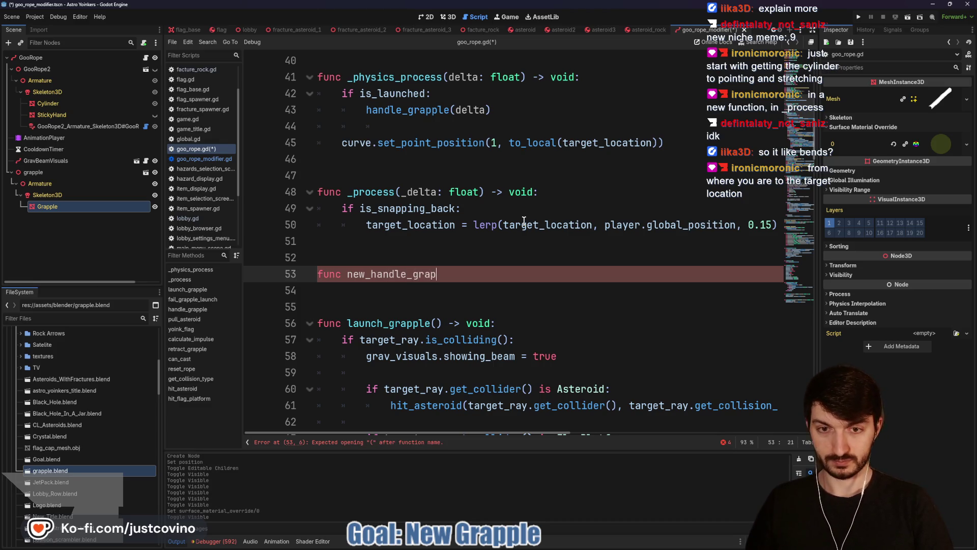
text(ple(delta: )
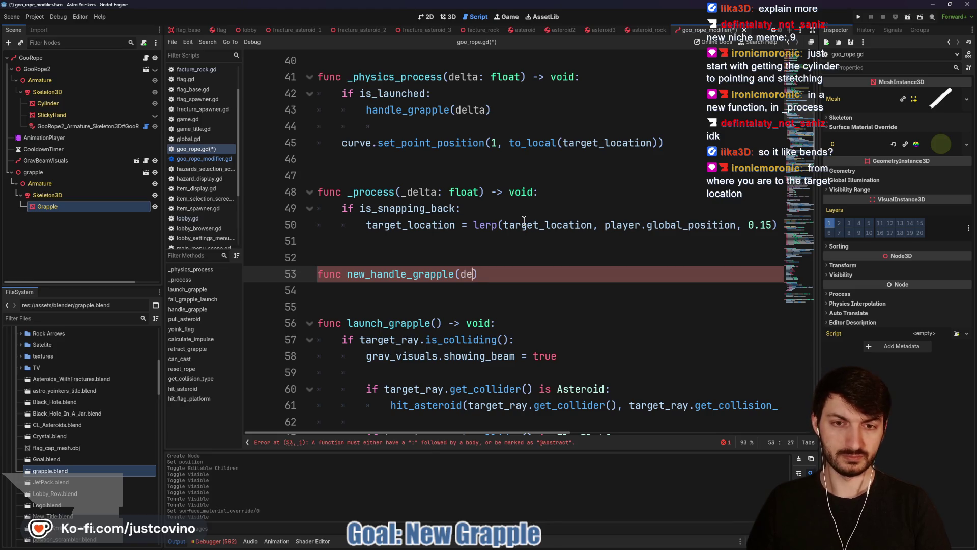
text(float))
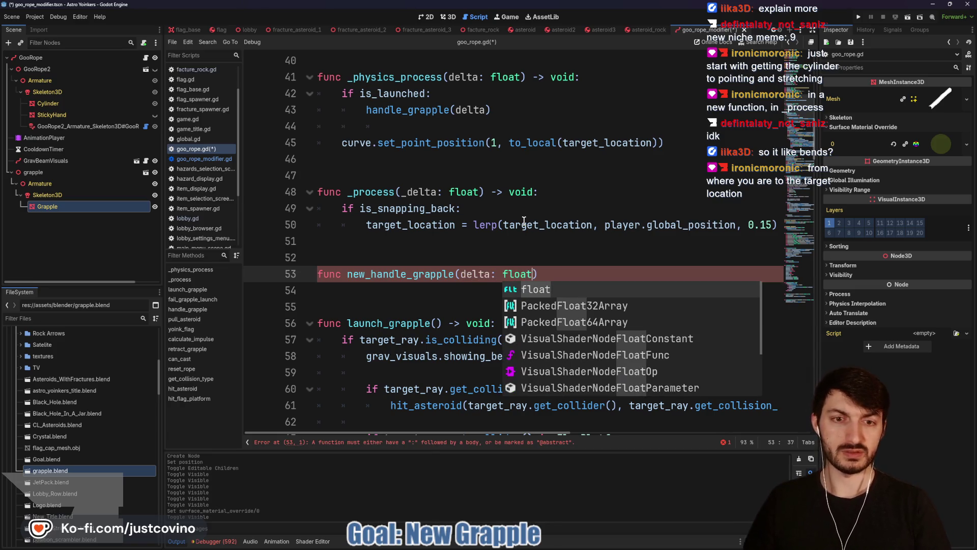
text( -> void:)
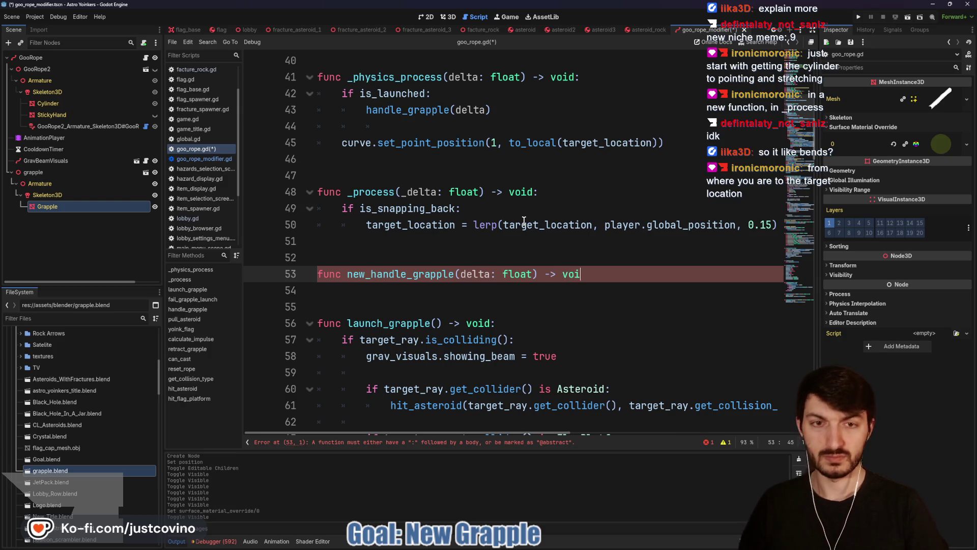
key(Return)
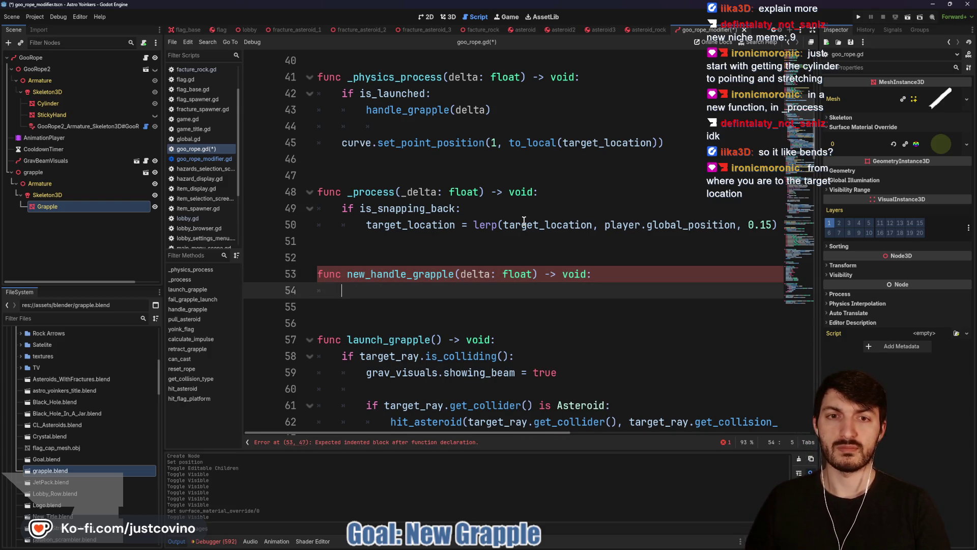
scroll(441, 236, down, 15)
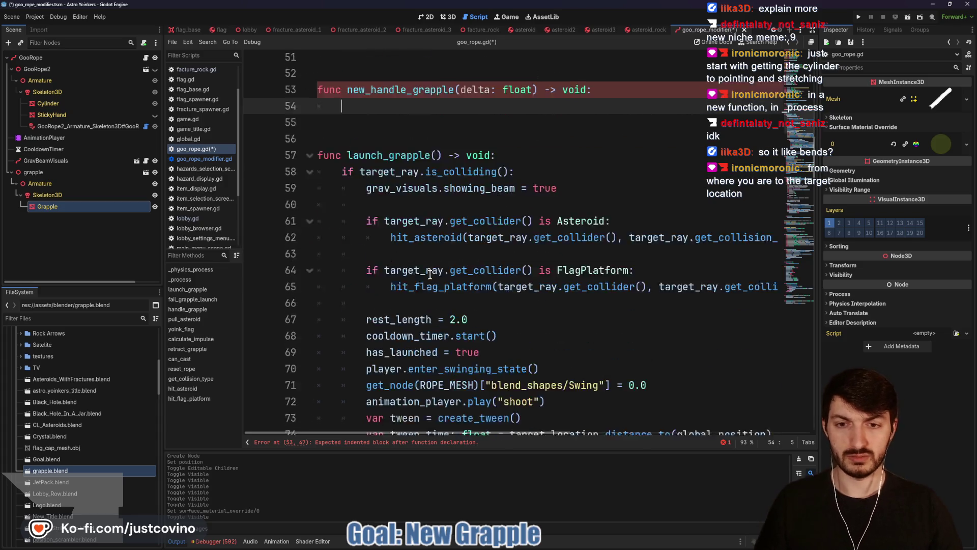
scroll(426, 270, down, 5)
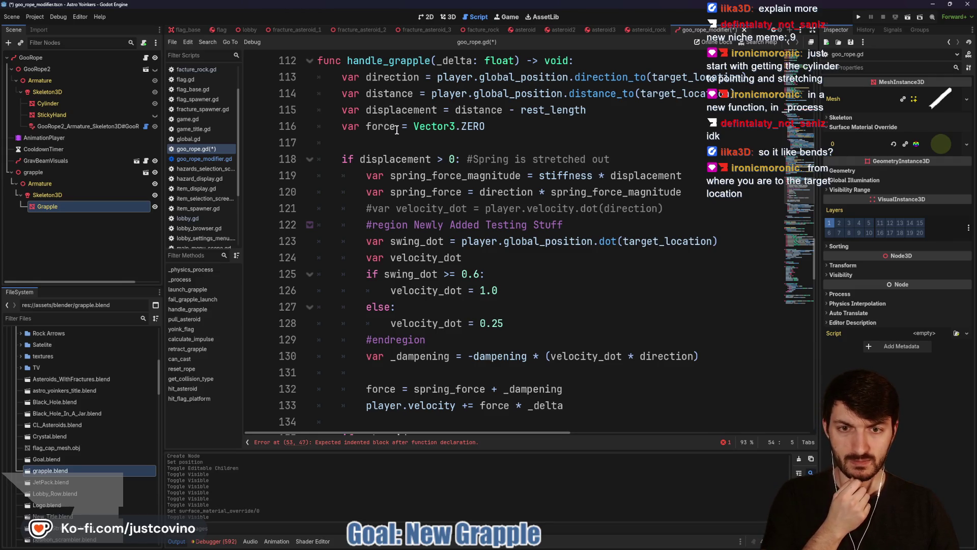
scroll(399, 135, down, 3)
scroll(400, 136, down, 2)
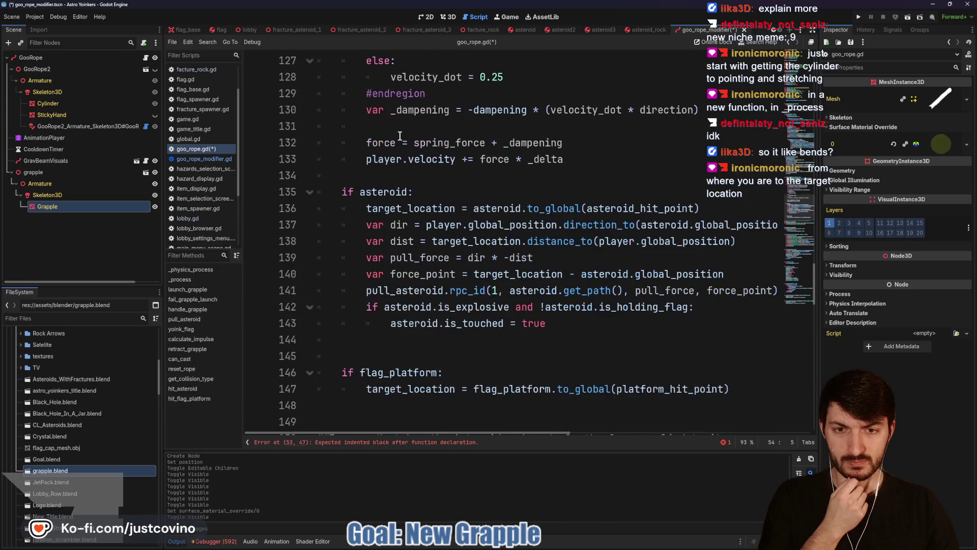
scroll(406, 141, down, 3)
scroll(412, 178, up, 15)
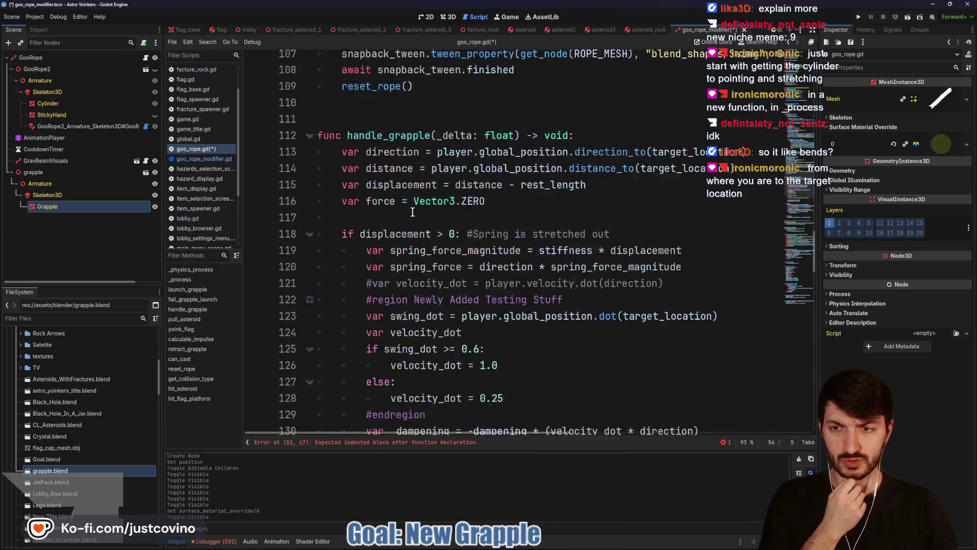
scroll(414, 213, up, 5)
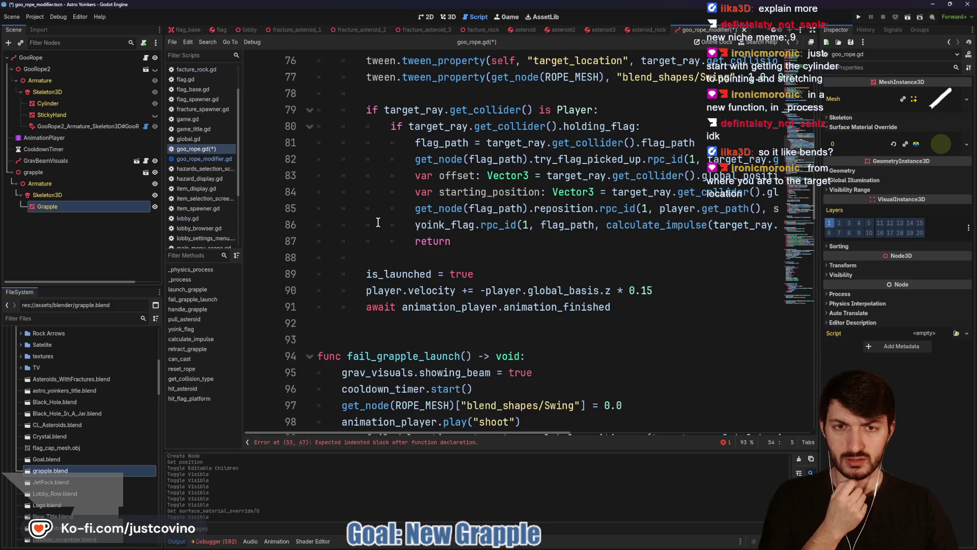
scroll(378, 223, up, 2)
scroll(378, 222, up, 1)
scroll(378, 223, down, 11)
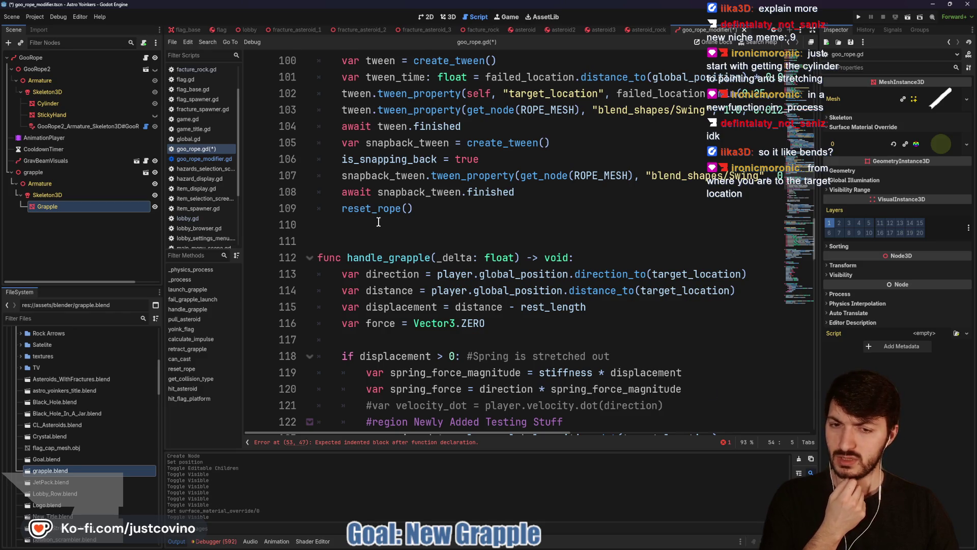
scroll(378, 222, down, 3)
scroll(378, 223, up, 20)
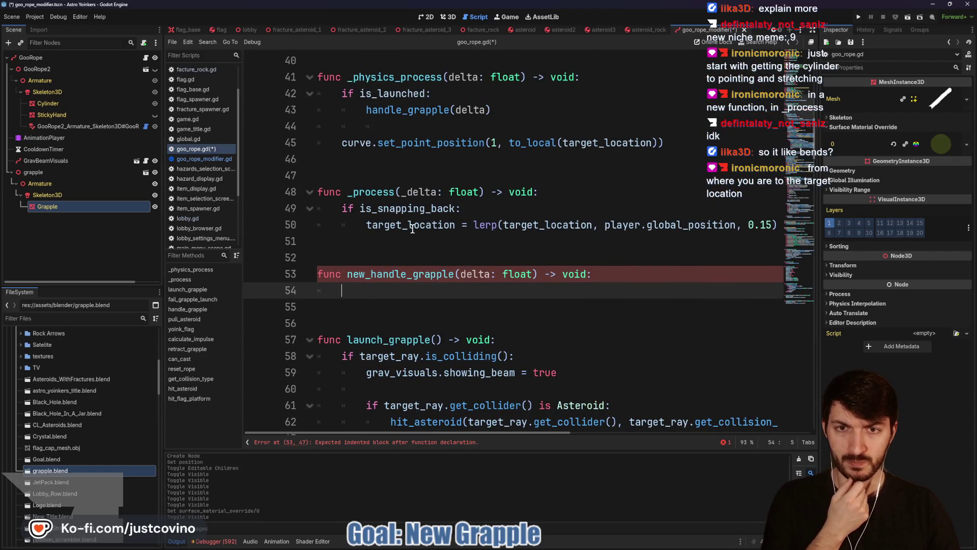
- Inspect the curve references in _physics_process and on line 45 of goo_rope.gd
mouse_move(359, 143)
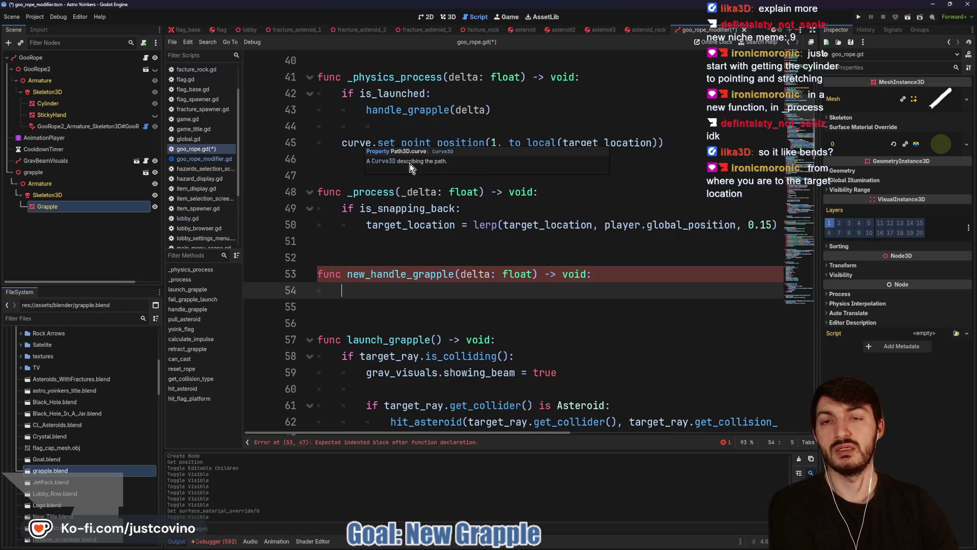
click(355, 143)
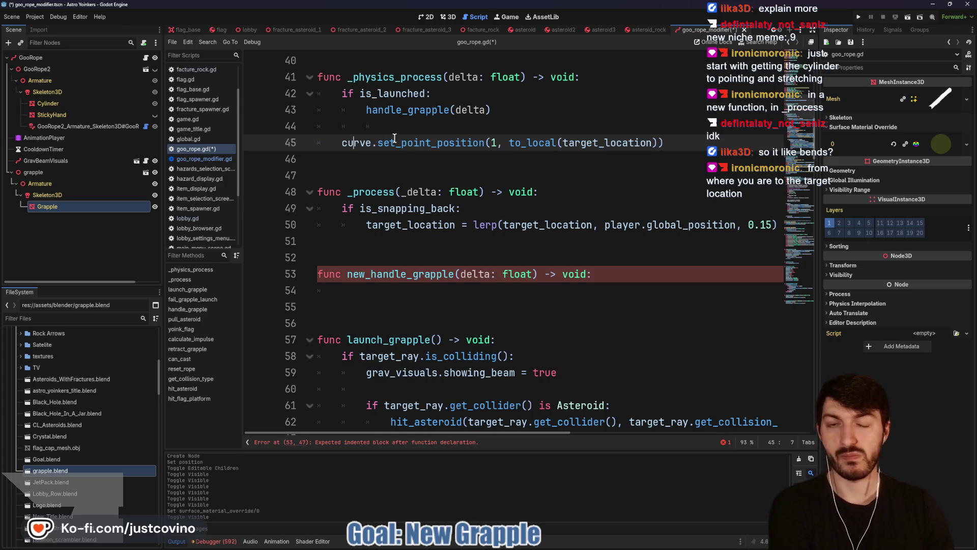
scroll(408, 159, up, 4)
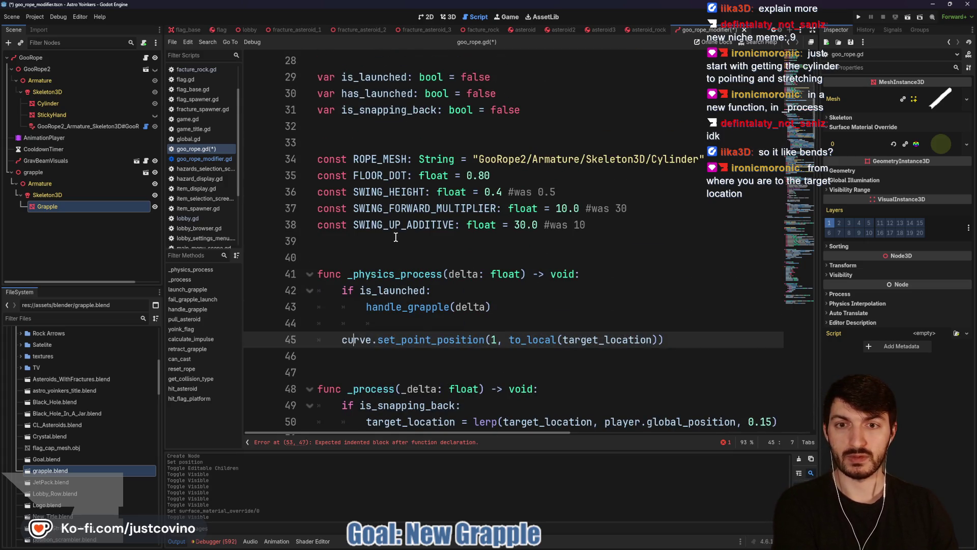
scroll(395, 235, up, 4)
scroll(375, 179, up, 2)
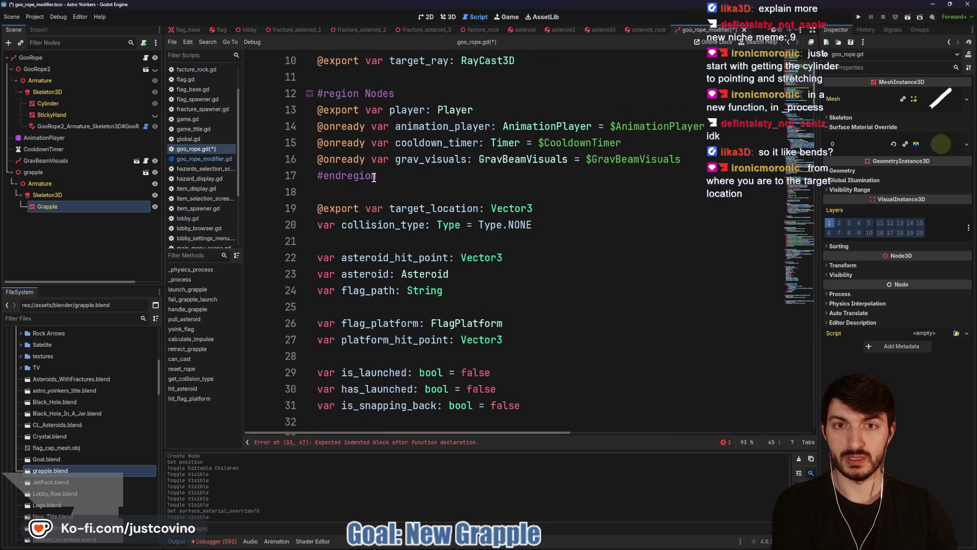
scroll(376, 183, down, 6)
double_click(360, 340)
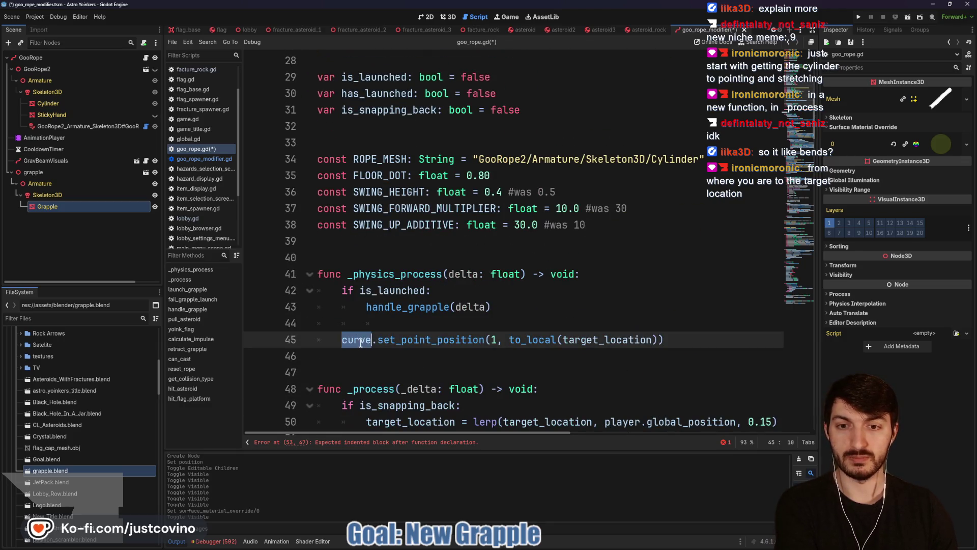
scroll(366, 326, up, 9)
scroll(380, 281, down, 10)
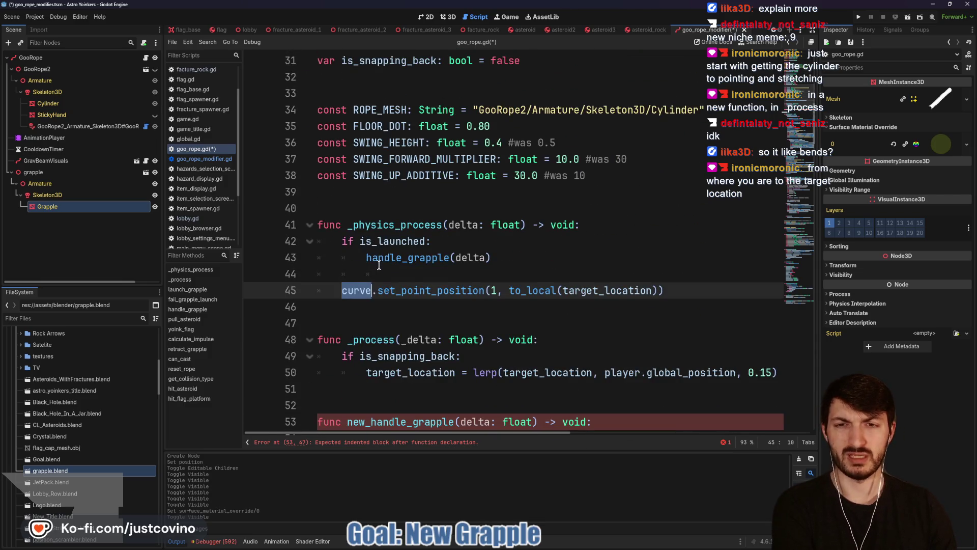
scroll(379, 265, up, 5)
scroll(379, 264, down, 7)
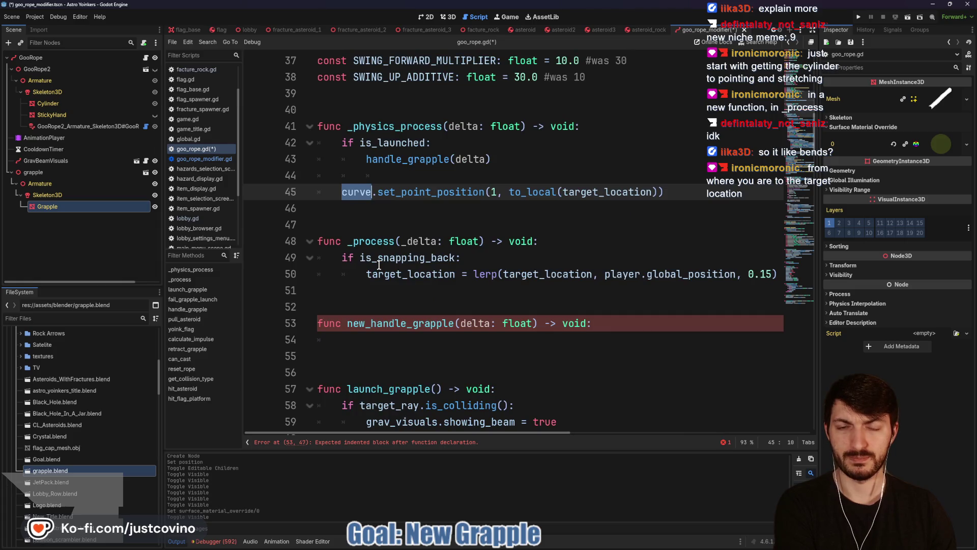
scroll(378, 264, up, 12)
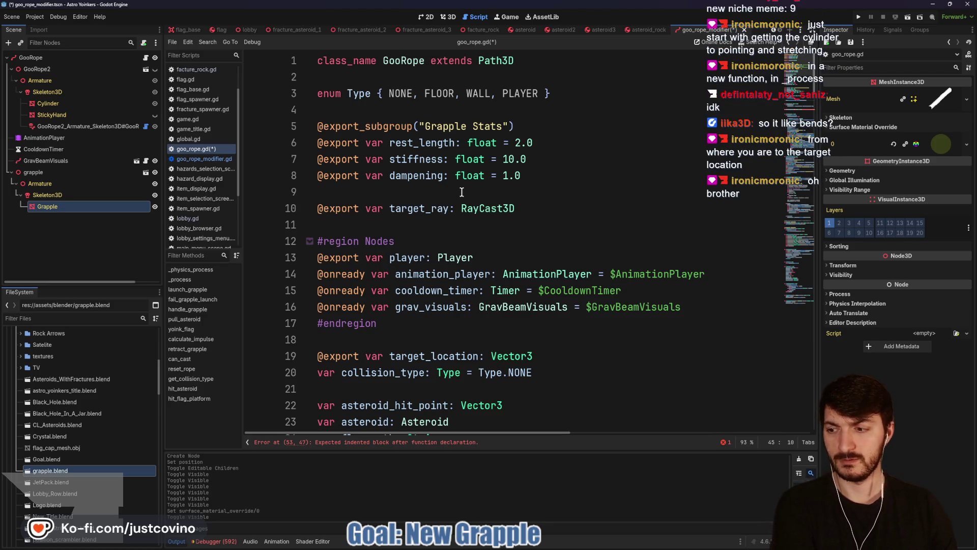
scroll(457, 197, down, 4)
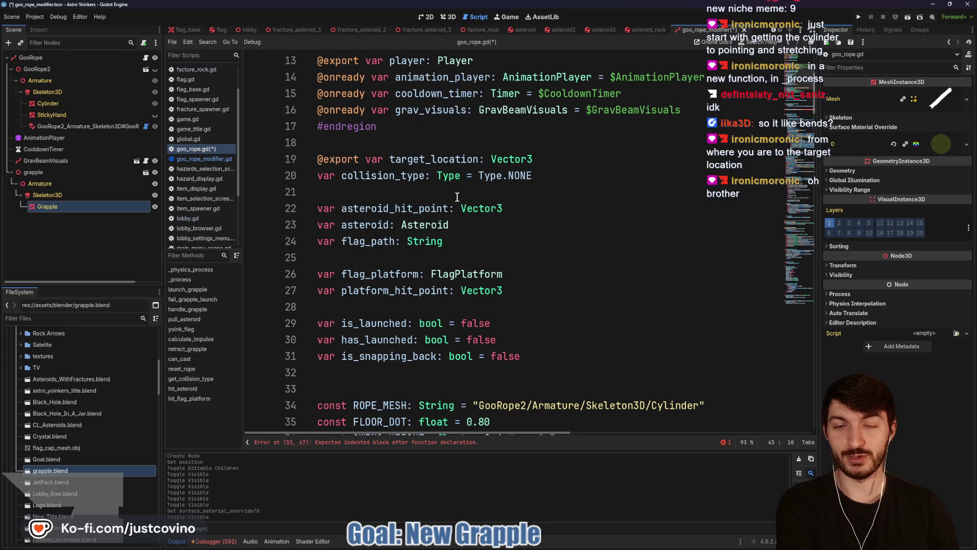
scroll(456, 197, down, 1)
scroll(457, 197, down, 5)
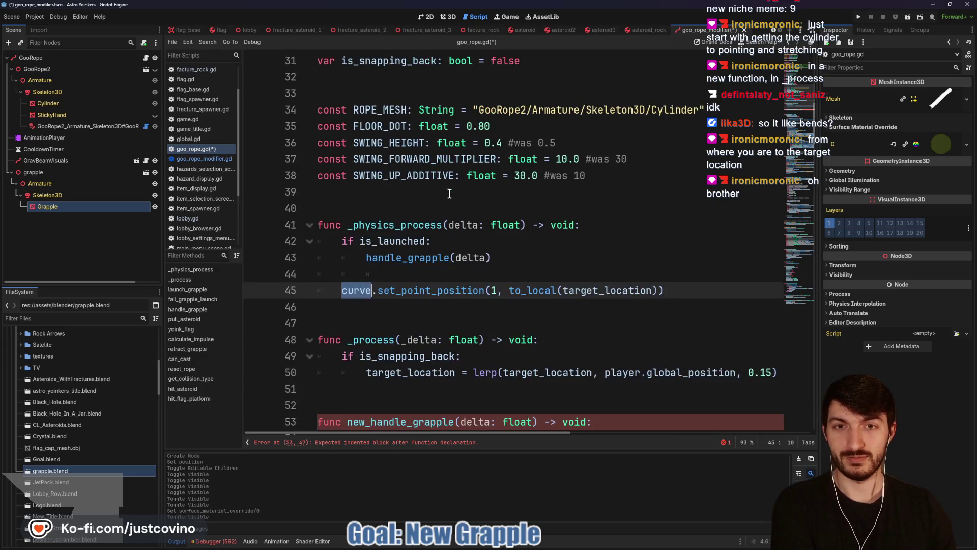
scroll(435, 195, down, 2)
- Go back to the empty new_handle_grapple declaration and its body
click(394, 340)
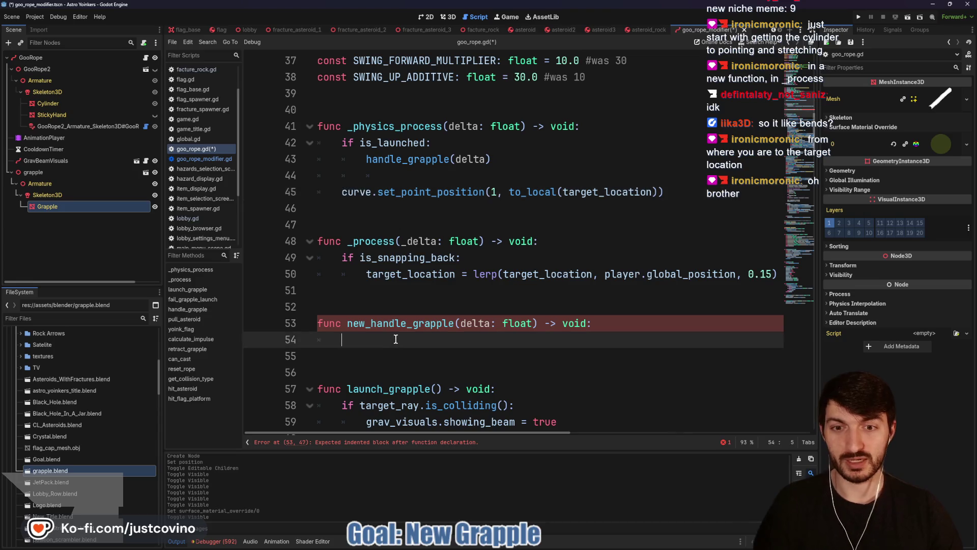
mouse_move(394, 340)
mouse_down()
mouse_move(324, 335)
mouse_move(448, 323)
mouse_move(370, 317)
mouse_up()
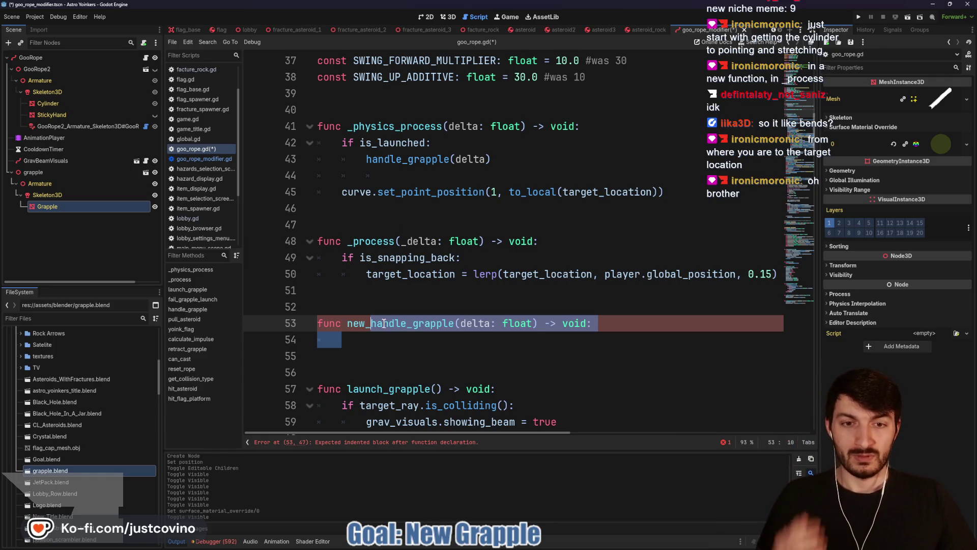
click(366, 338)
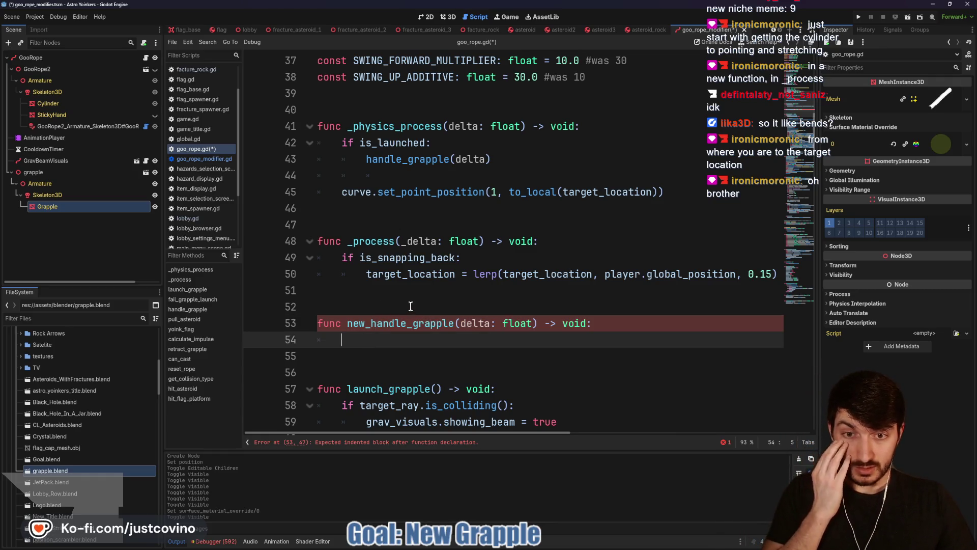
scroll(417, 303, right, 3)
scroll(432, 297, left, 3)
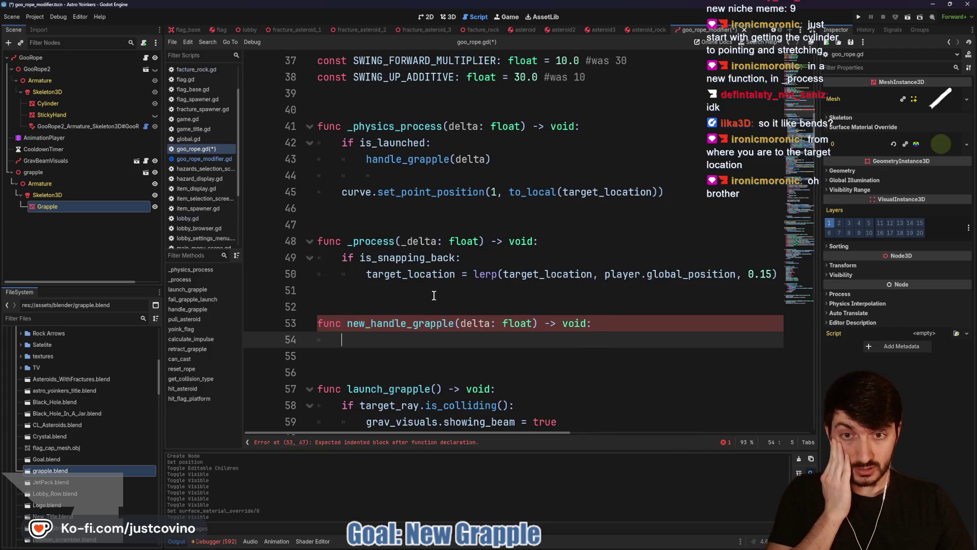
- Select GooRope in the Scene dock to see its path properties and open goo_rope_modifier.gd
click(50, 57)
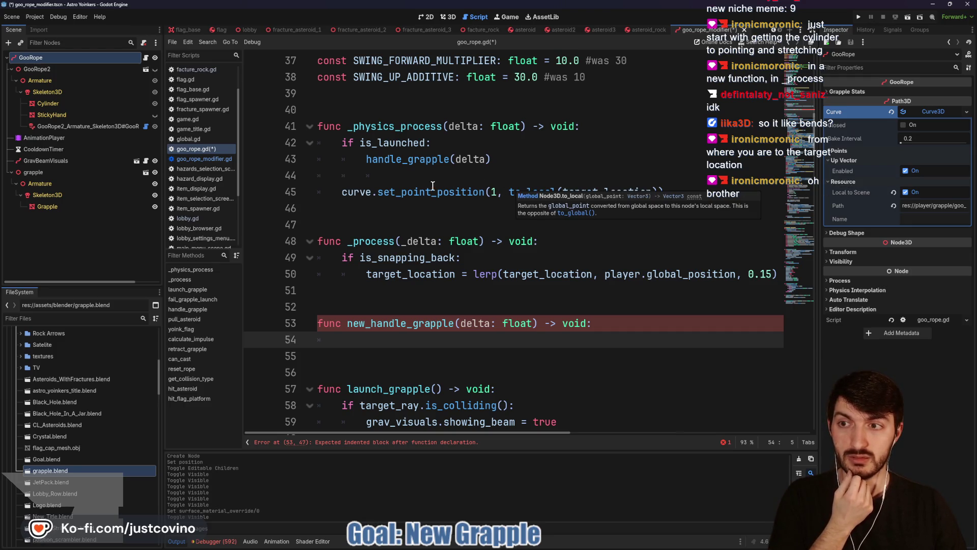
click(203, 159)
scroll(436, 190, up, 7)
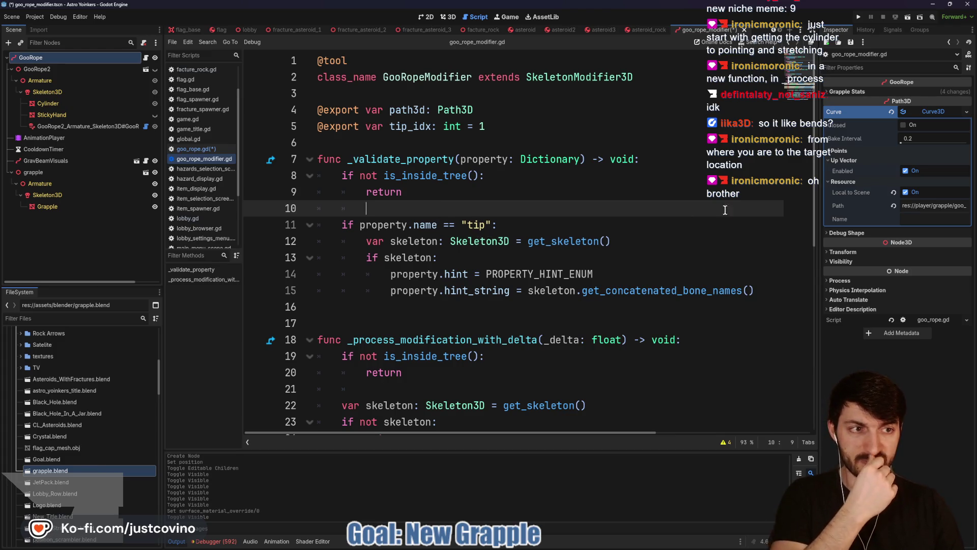
- Expand the rope curve's Points list, reopen goo_rope.gd, and select the grapple node
click(849, 151)
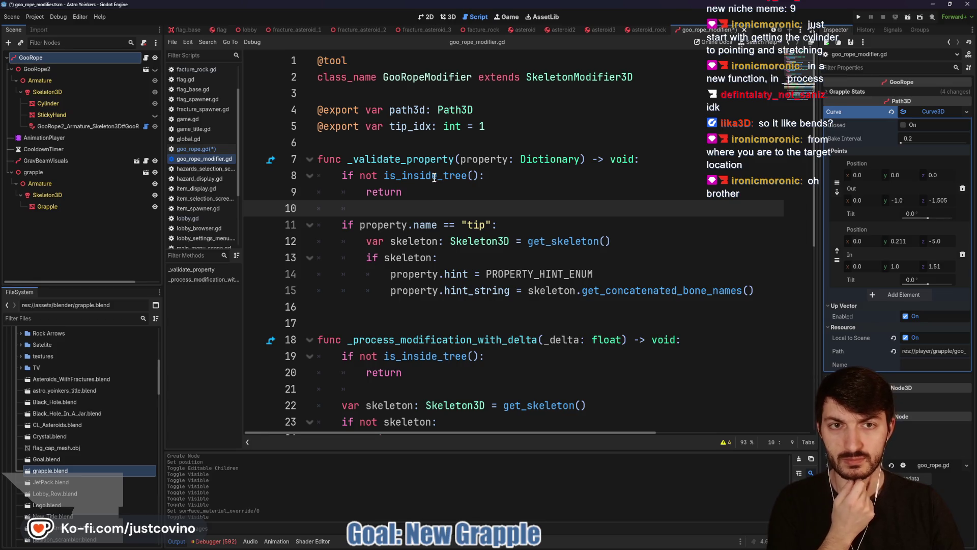
click(146, 58)
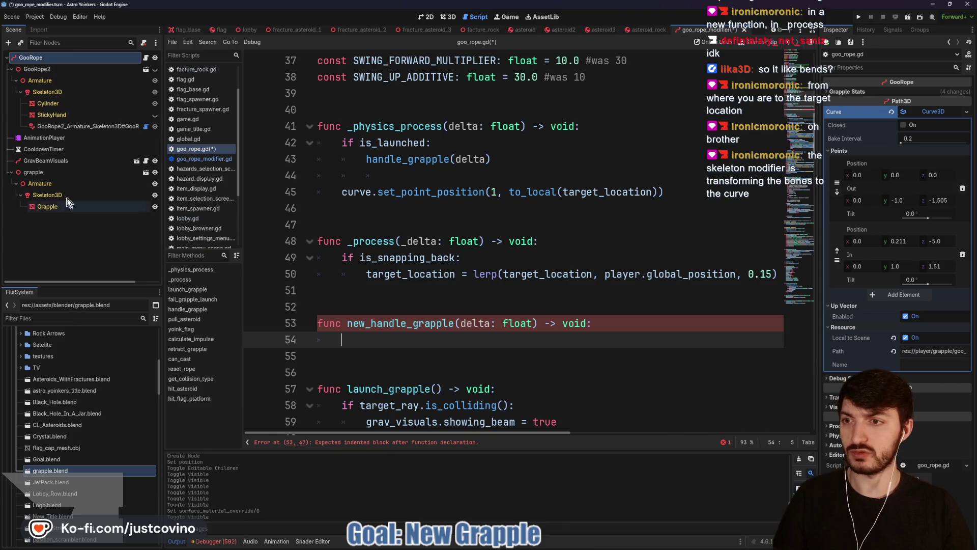
click(44, 173)
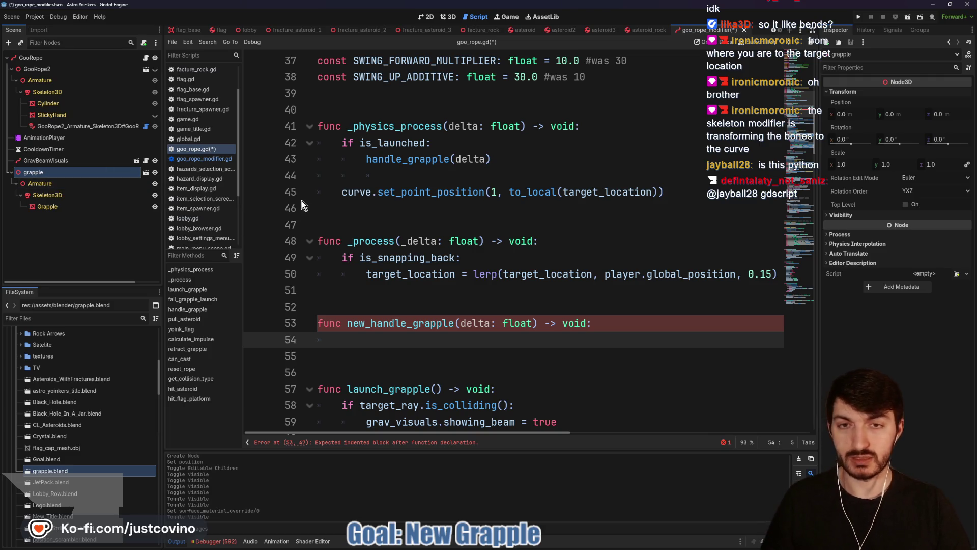
drag(440, 117, 442, 115)
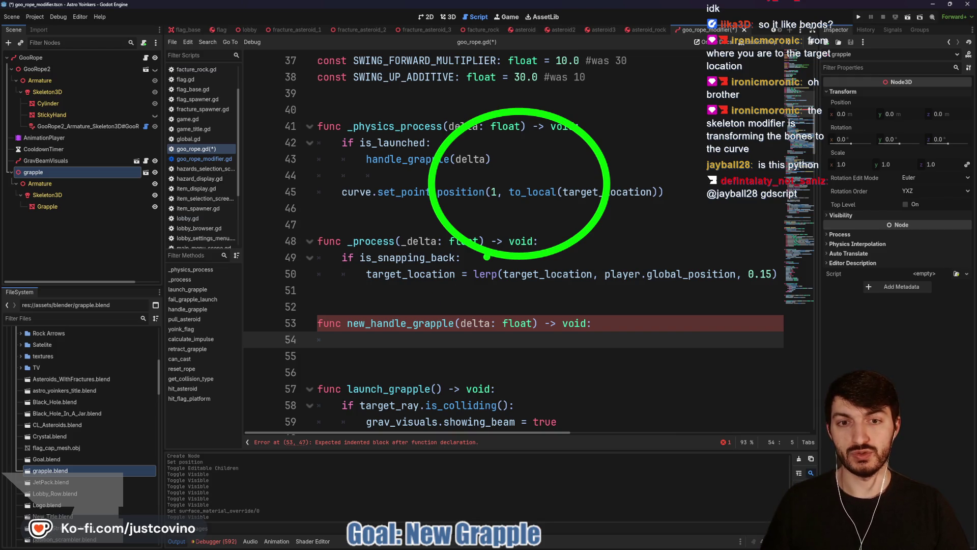
drag(480, 280, 372, 340)
mouse_move(347, 273)
mouse_down()
mouse_move(331, 308)
mouse_move(327, 366)
mouse_move(288, 359)
mouse_up()
mouse_move(328, 346)
mouse_down()
mouse_move(351, 367)
mouse_move(374, 340)
mouse_up()
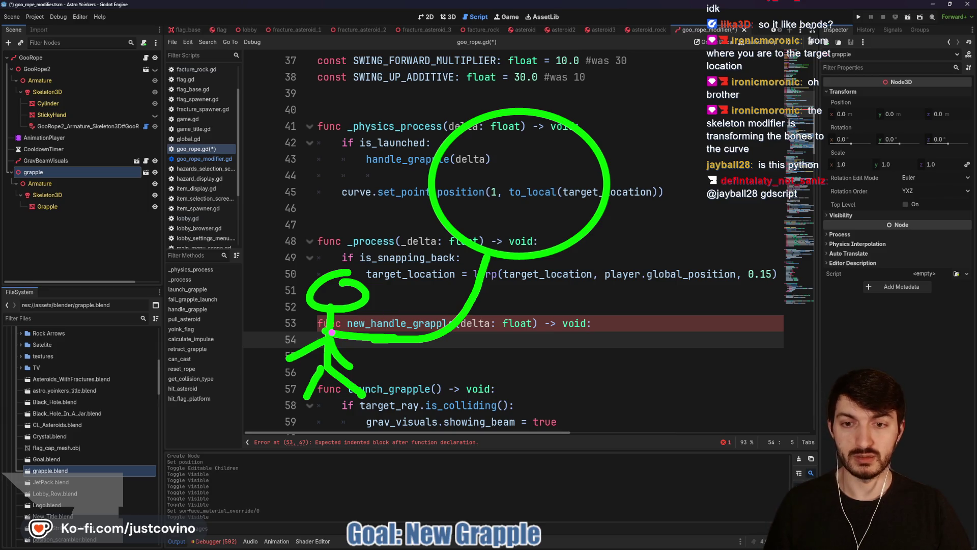
drag(472, 248, 325, 335)
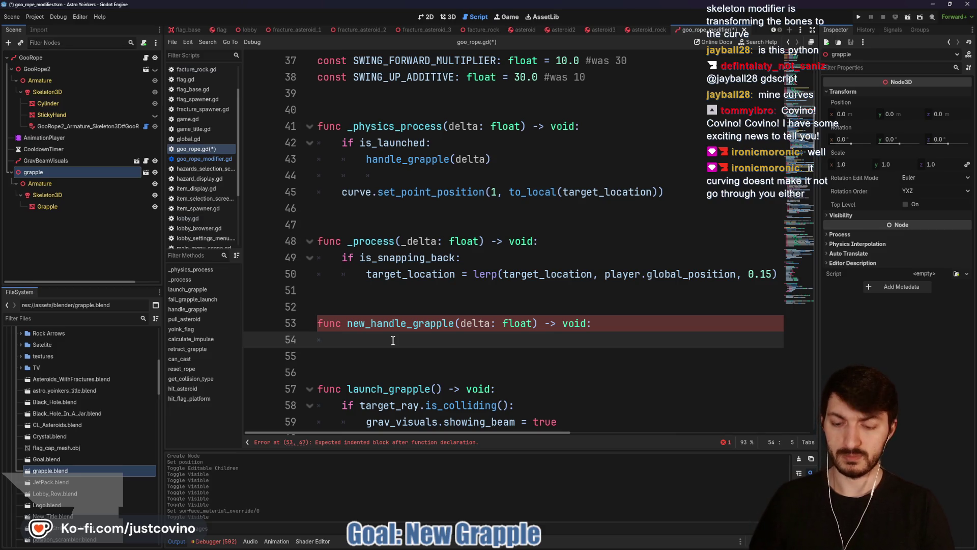
text($g)
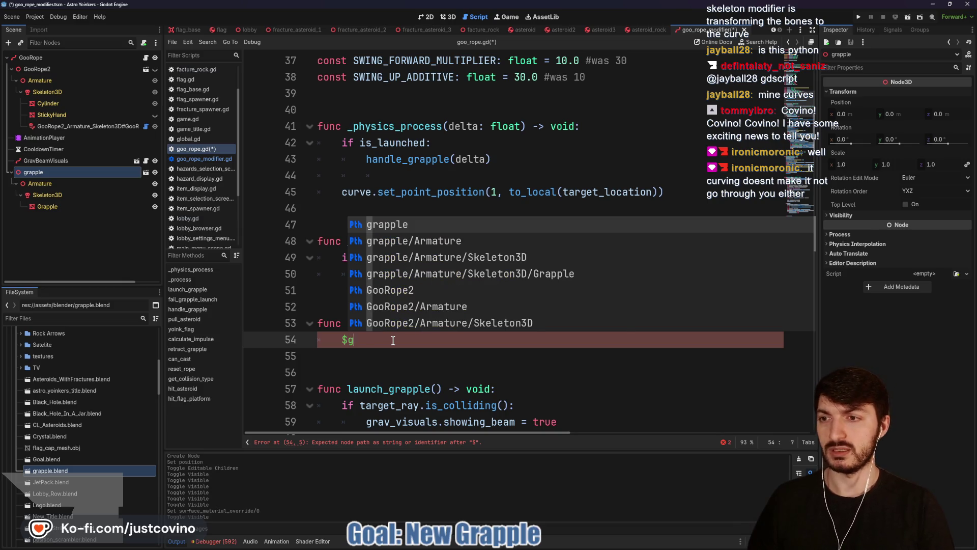
text(rapple)
- Complete the $grapple/Armature/Skeleton3D/Grapple path on line 54 and view the grapple in 3D
key(Down)
key(Down)
key(Down)
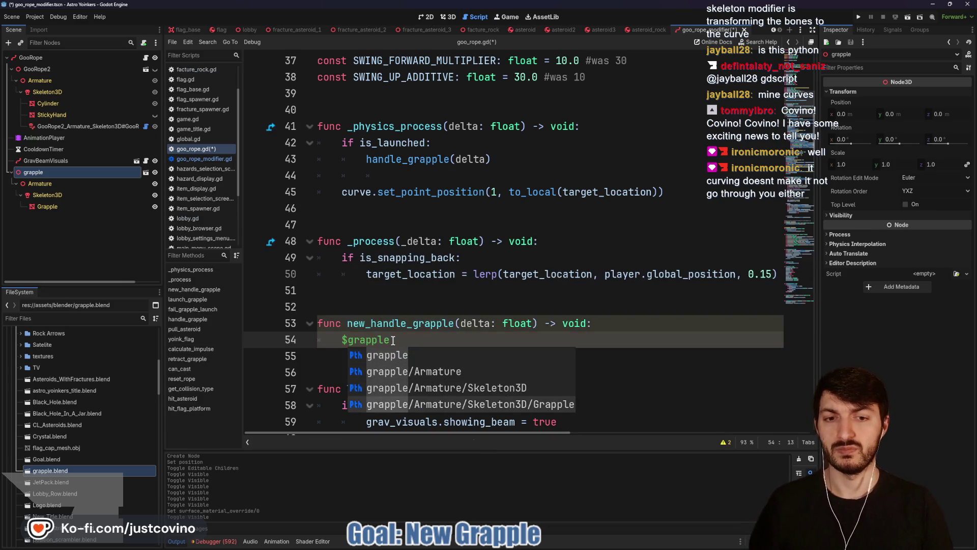
key(Return)
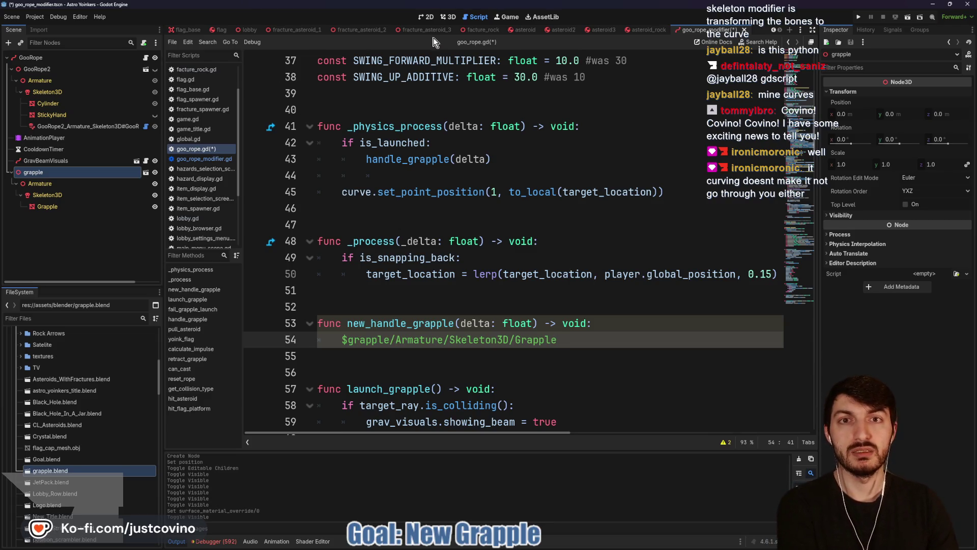
click(446, 17)
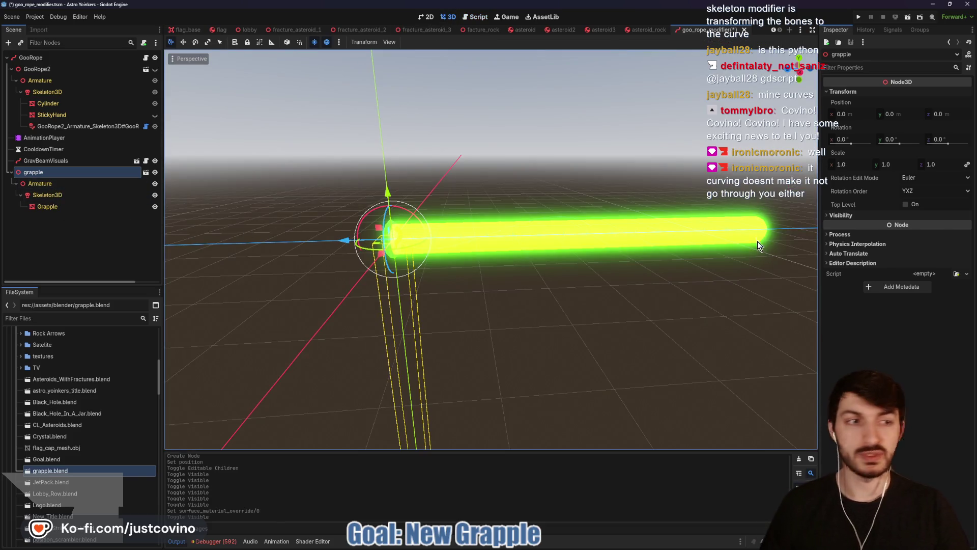
- Experiment with the grapple's z scale, shortening it and resetting it to 1.0
click(968, 165)
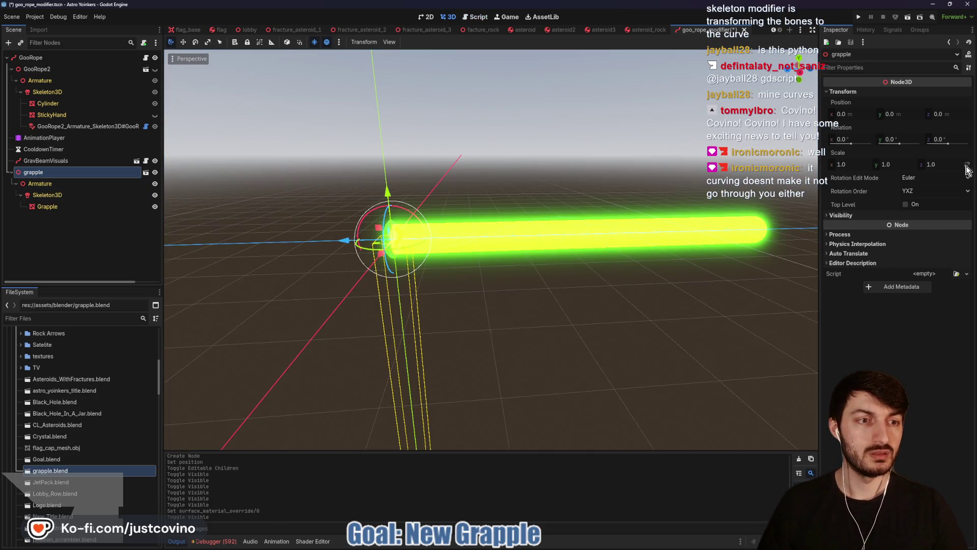
mouse_move(950, 164)
mouse_down()
mouse_move(895, 165)
mouse_move(946, 170)
mouse_move(918, 164)
mouse_move(936, 165)
mouse_up()
click(966, 153)
click(967, 153)
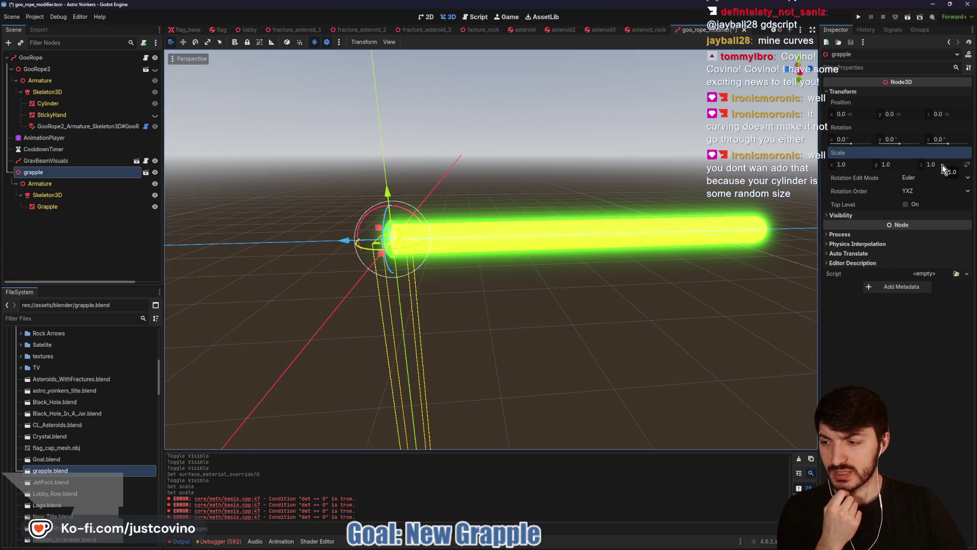
mouse_move(944, 169)
mouse_down()
mouse_move(883, 169)
mouse_move(952, 169)
mouse_up()
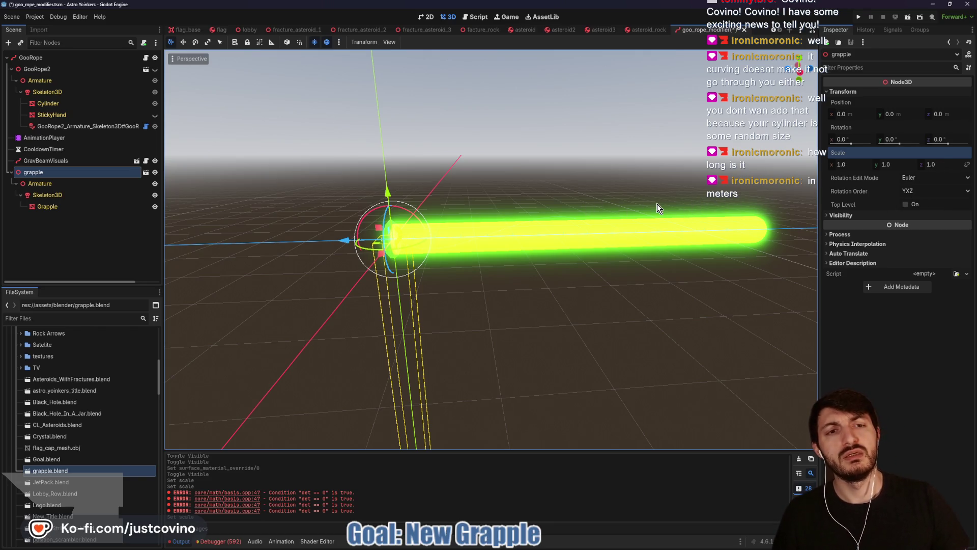
- Delete the imported grapple node, bringing up the confirmation prompt
scroll(673, 304, down, 5)
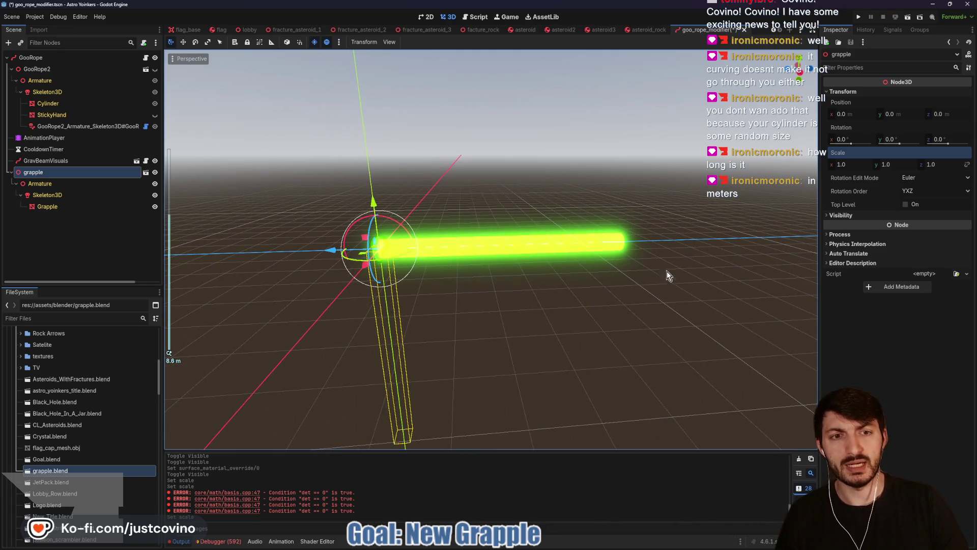
drag(768, 177, 736, 199)
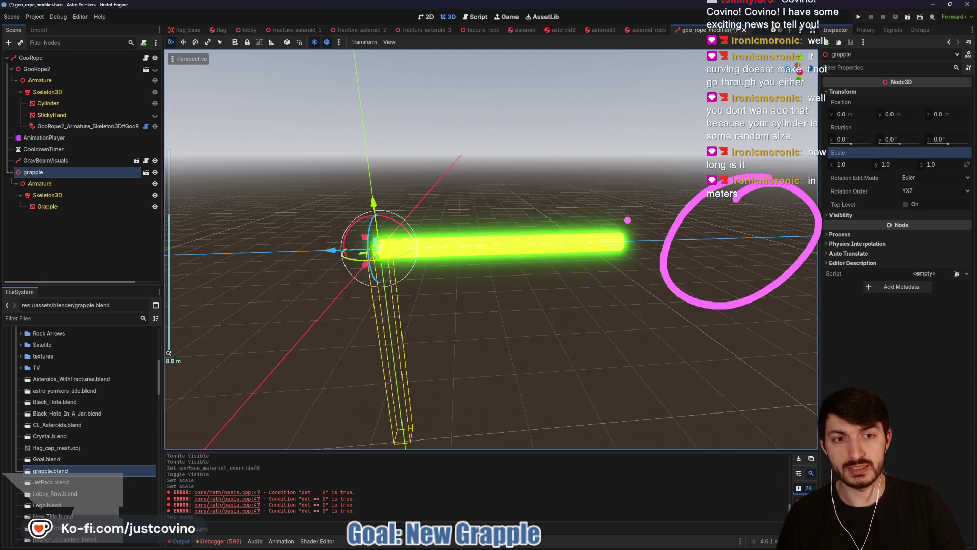
drag(660, 209, 405, 209)
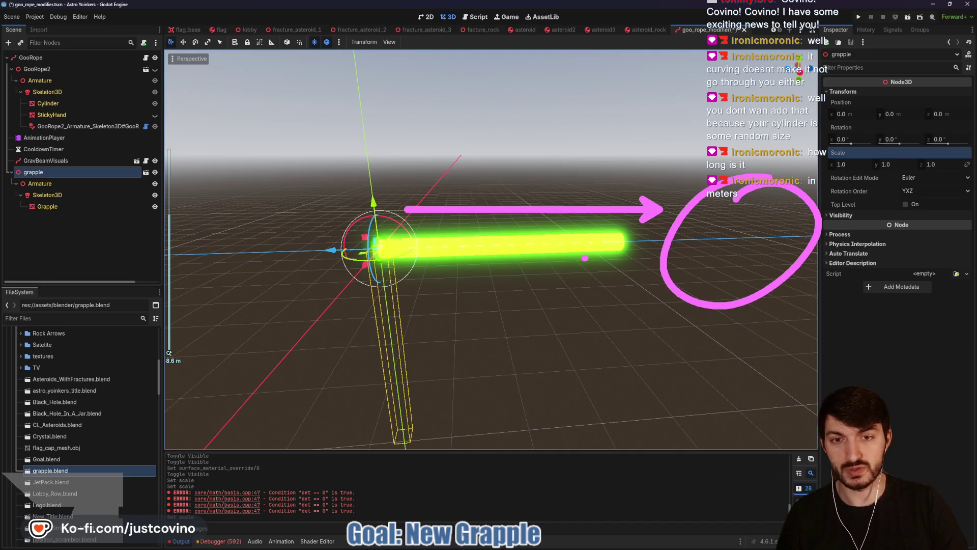
key(Escape)
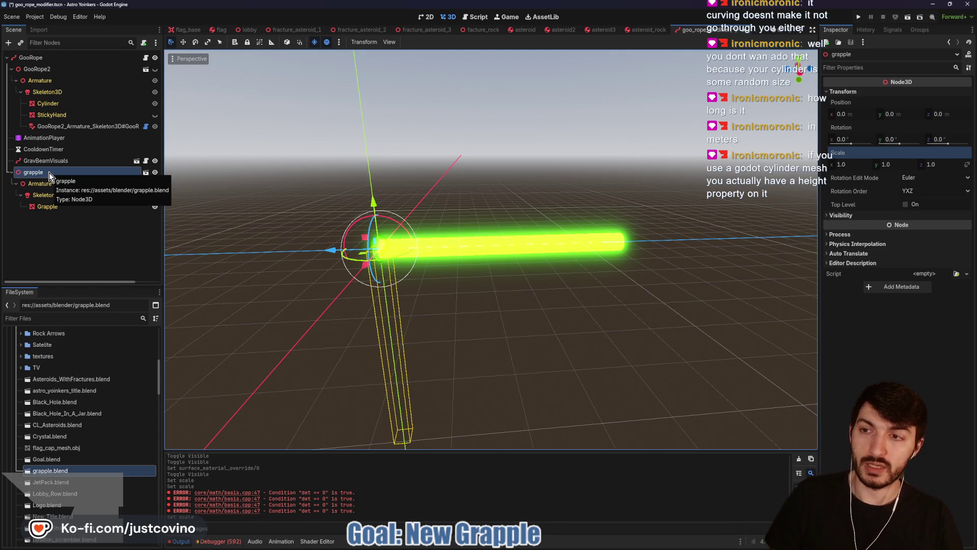
key(Delete)
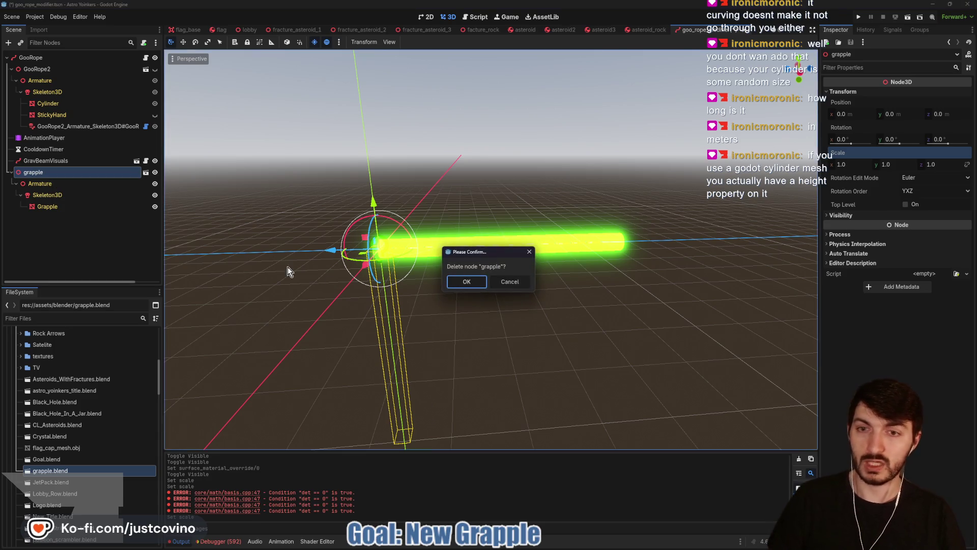
- Confirm the deletion and add a MeshInstance3D named Grapple under GooRope
click(466, 282)
click(59, 59)
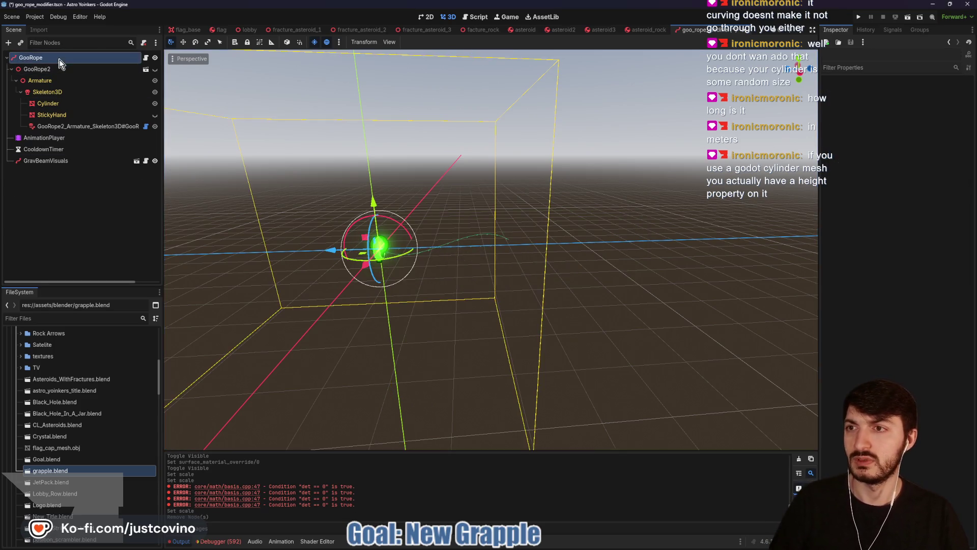
key(ctrl+a)
text(meshinst)
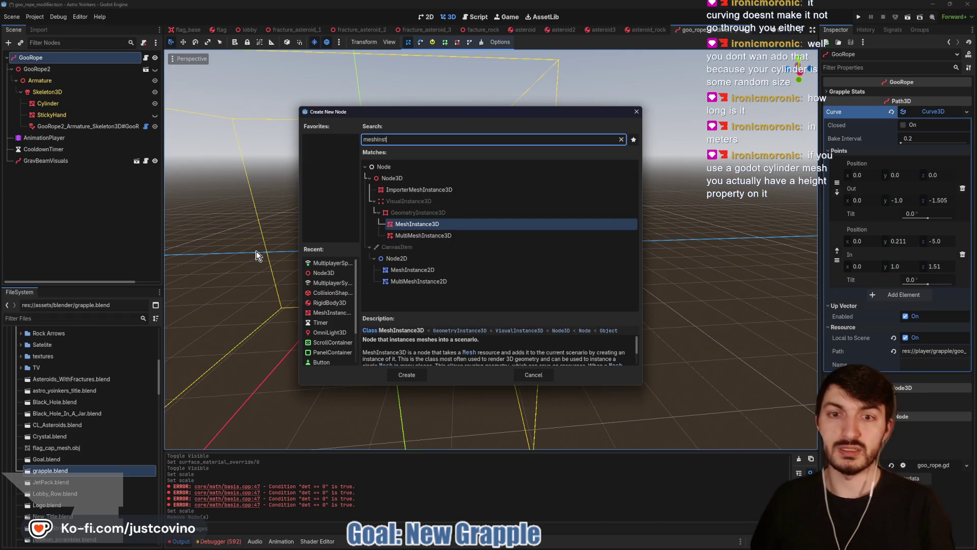
key(Return)
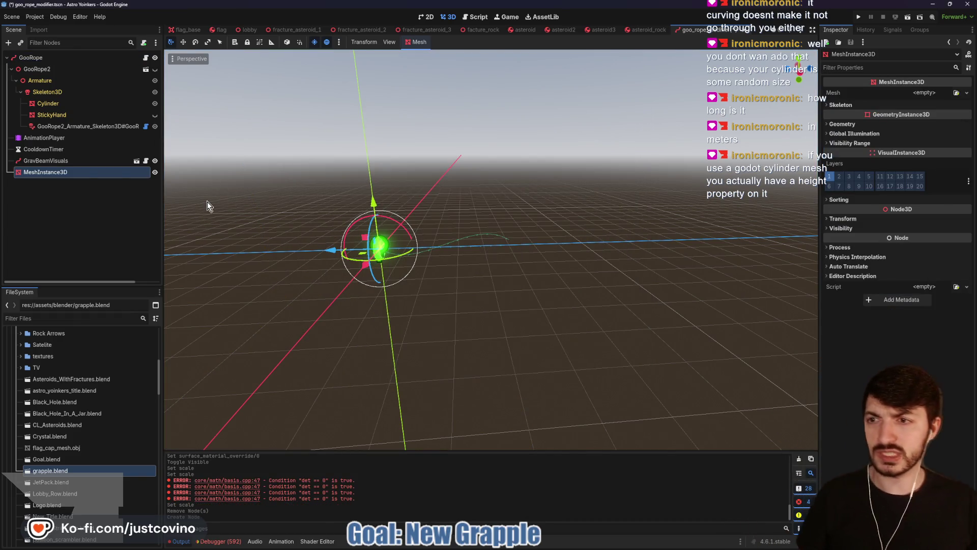
double_click(65, 173)
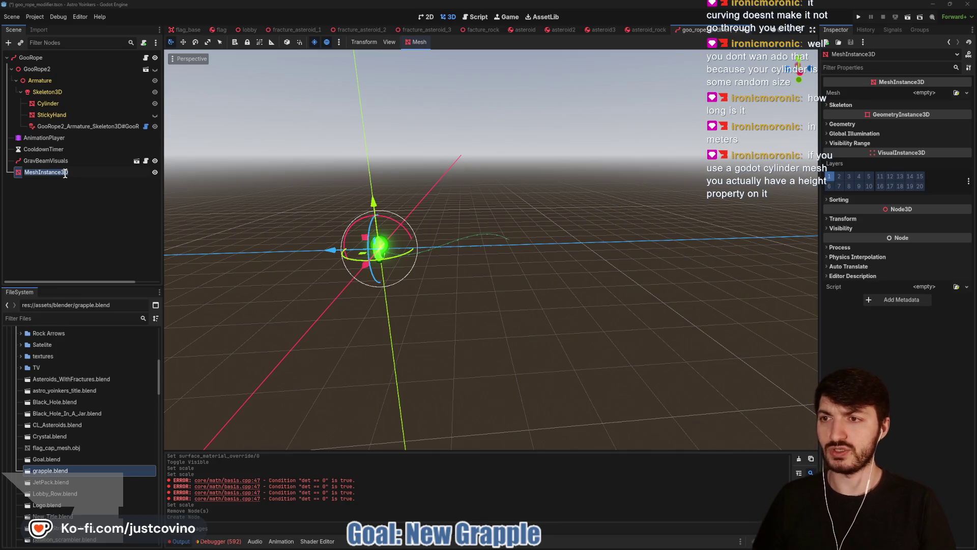
text(Grapple)
key(Return)
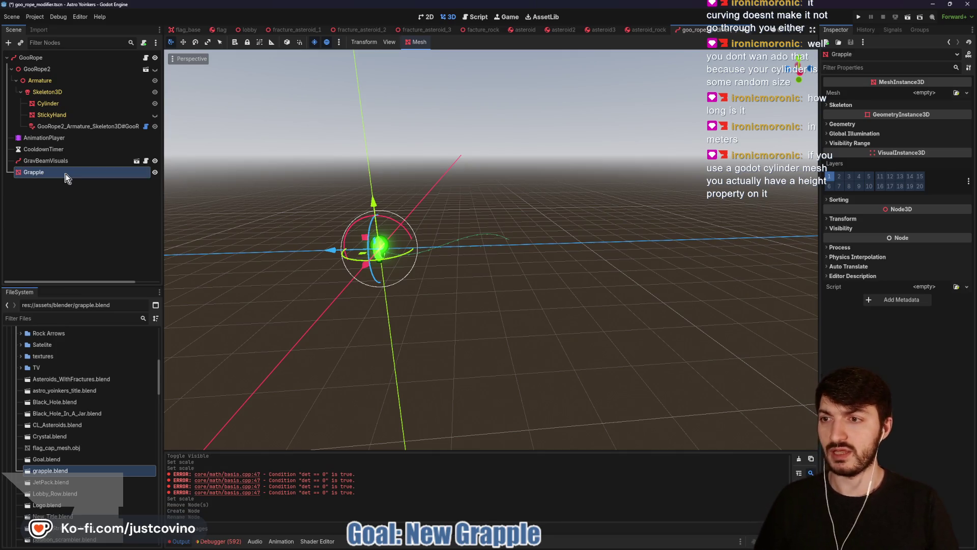
- Give Grapple a CylinderMesh with 32 radial segments and rotate it to lie horizontally
click(940, 92)
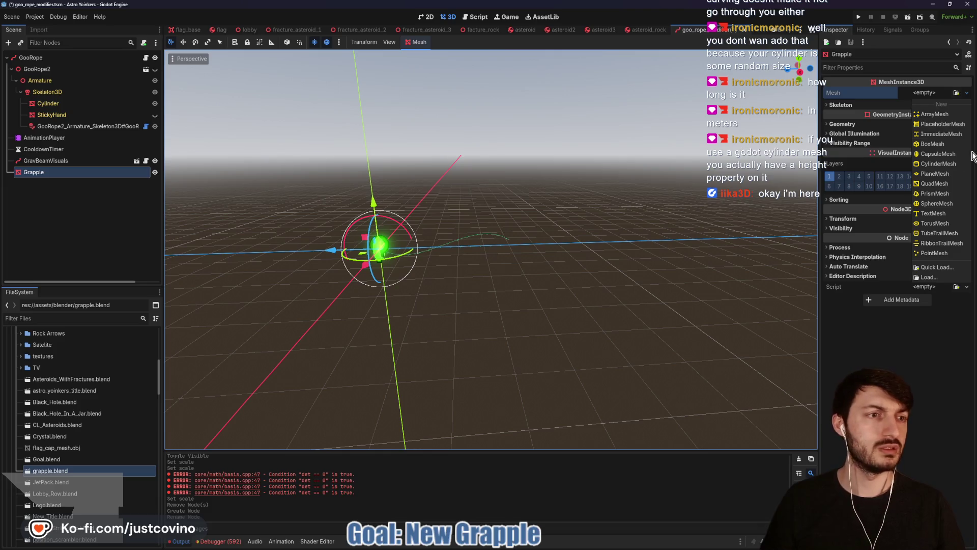
click(938, 163)
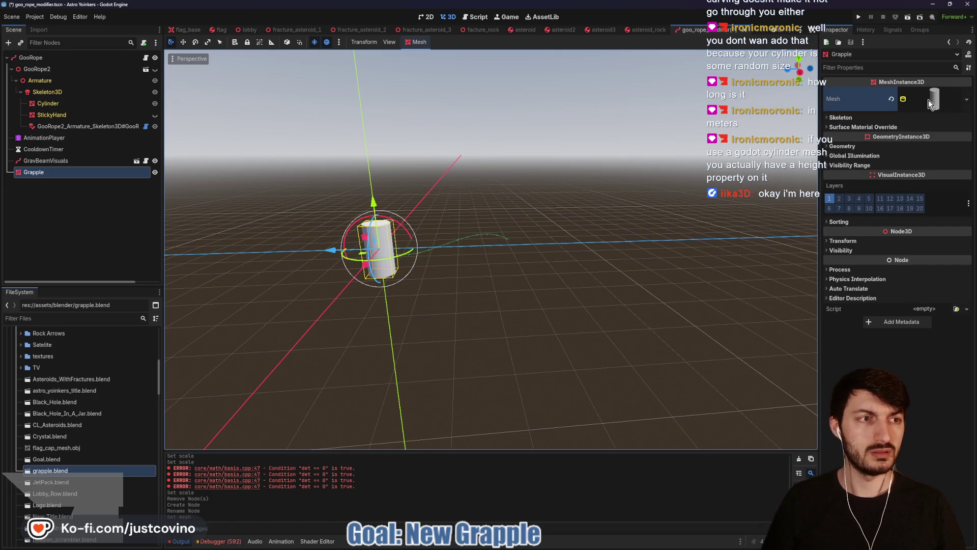
click(915, 216)
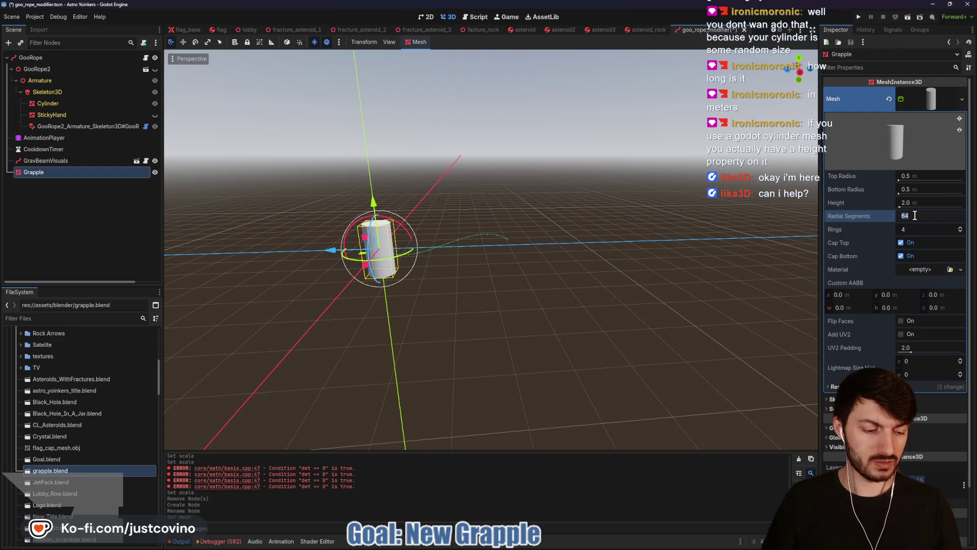
text(32)
key(Return)
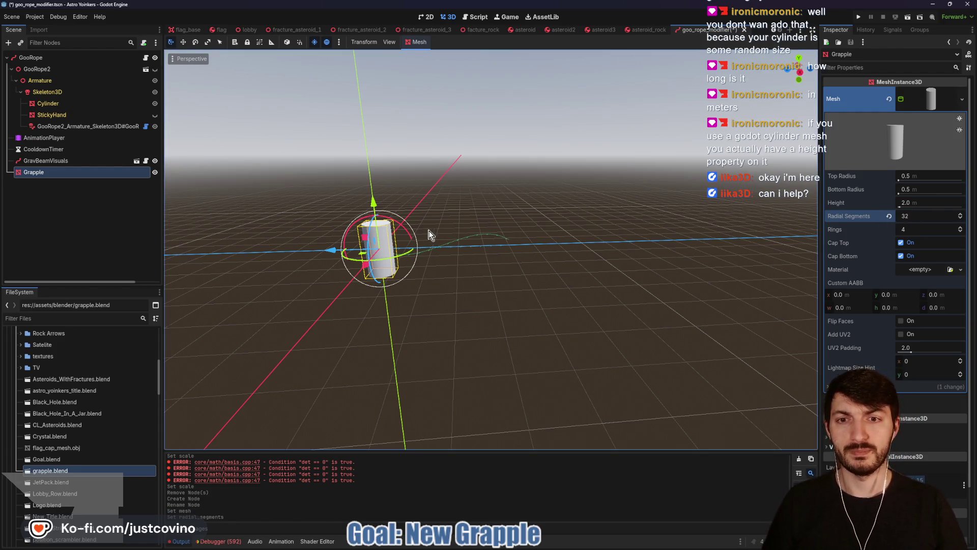
mouse_move(407, 234)
mouse_down()
mouse_move(438, 270)
mouse_move(443, 303)
mouse_move(429, 321)
mouse_move(422, 311)
mouse_up()
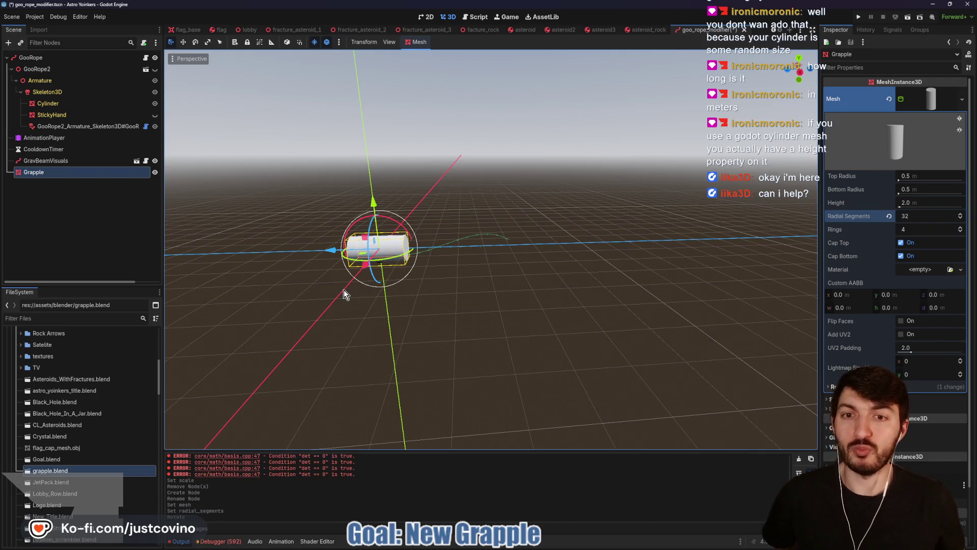
drag(332, 250, 364, 257)
right_click(361, 258)
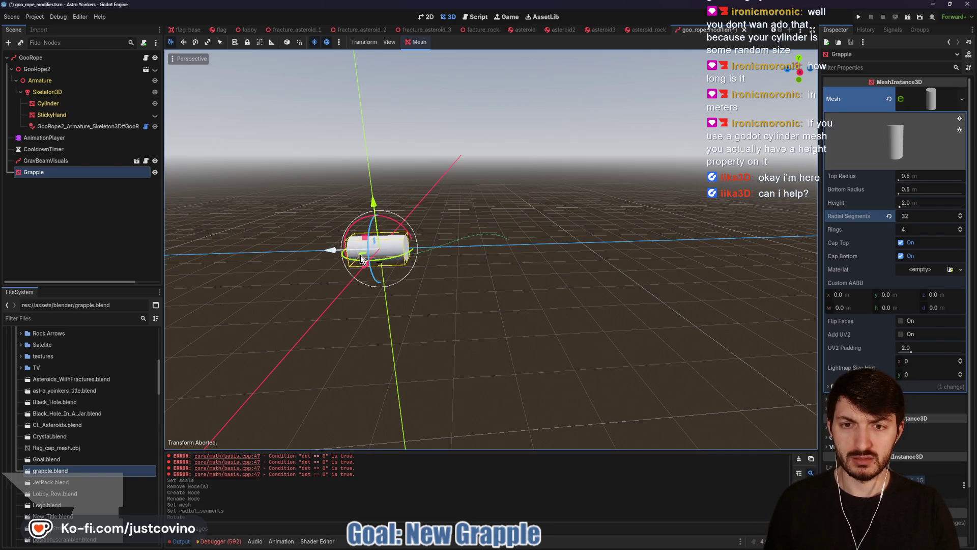
click(800, 71)
drag(326, 273, 346, 279)
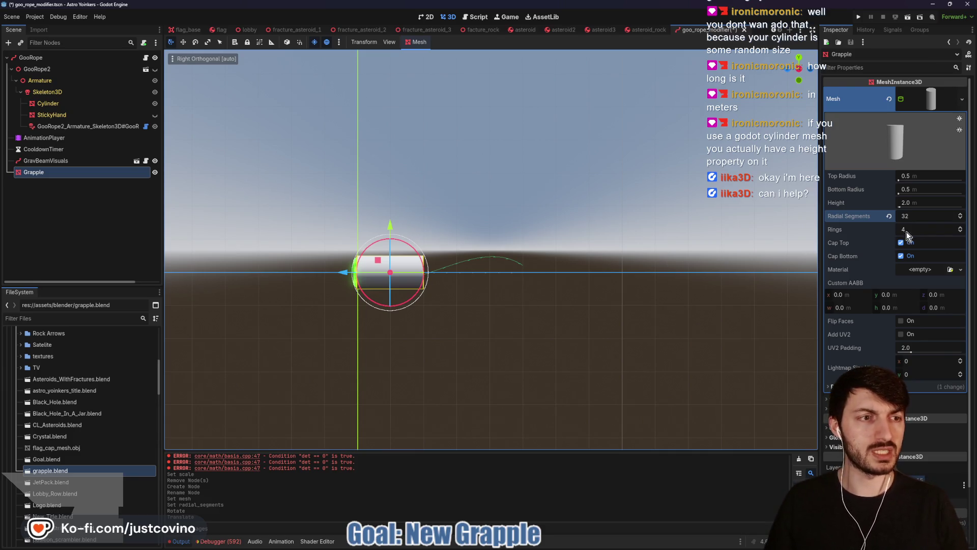
- Set the cylinder's top and bottom radii to 0.25, keeping height at 2.0
click(921, 177)
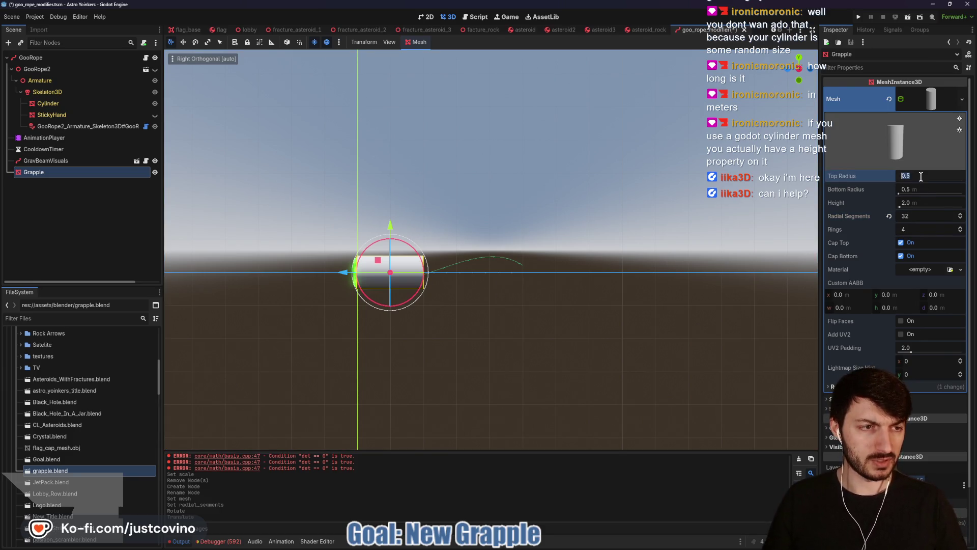
text(0.25)
key(Tab)
text(0)
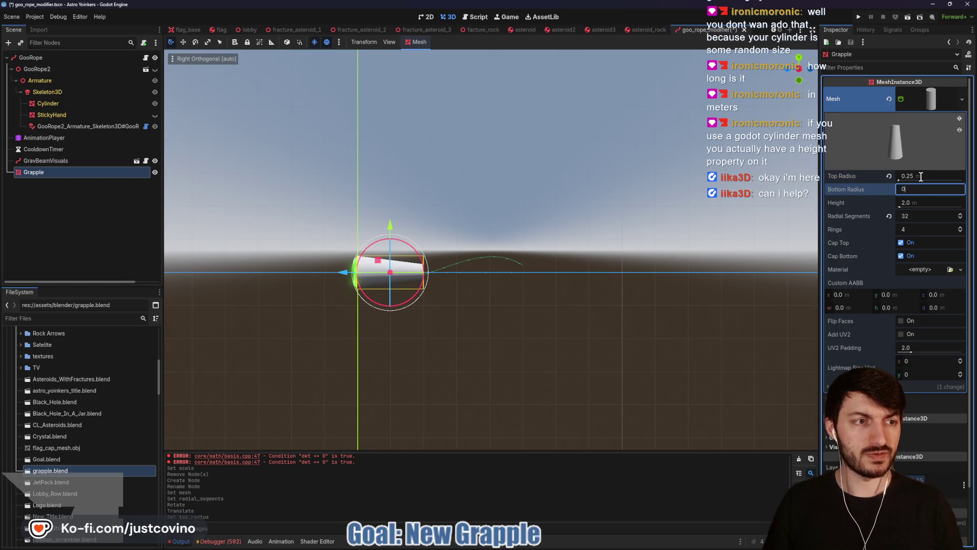
key(Return)
mouse_move(606, 250)
mouse_down()
mouse_move(495, 280)
mouse_move(373, 289)
mouse_move(551, 285)
mouse_move(550, 295)
mouse_up()
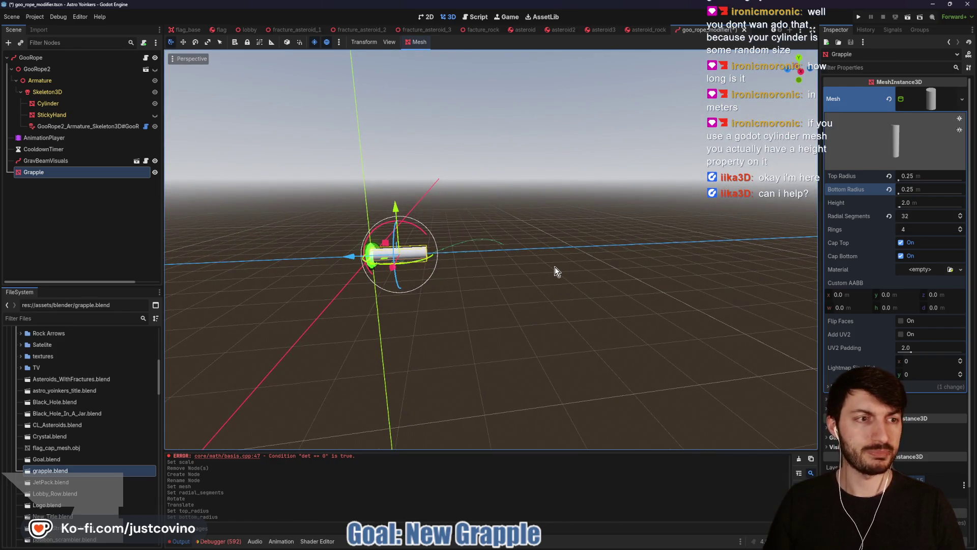
drag(902, 204, 915, 207)
click(888, 203)
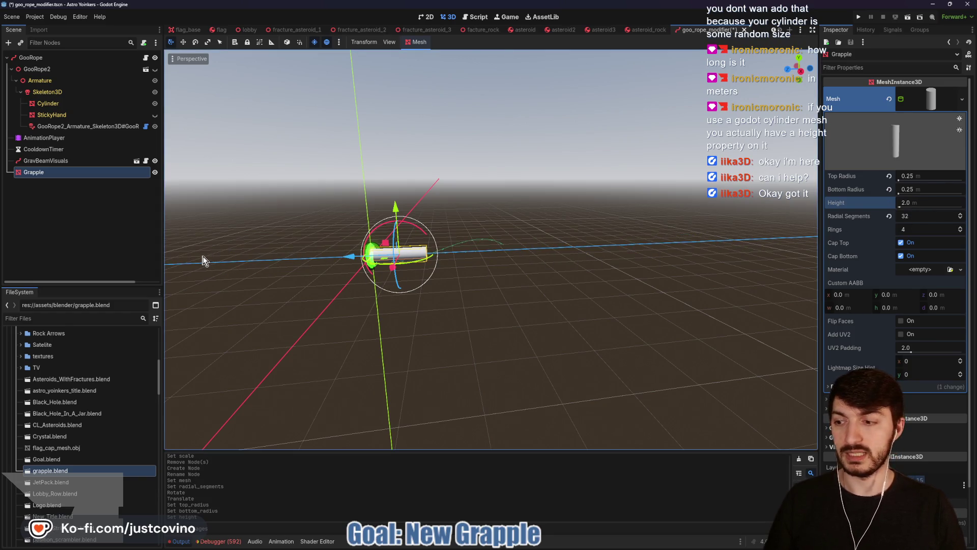
- Add a Node3D under GooRope and nest Grapple inside it
click(49, 58)
key(ctrl+a)
text(node3d)
key(Return)
drag(56, 173, 59, 186)
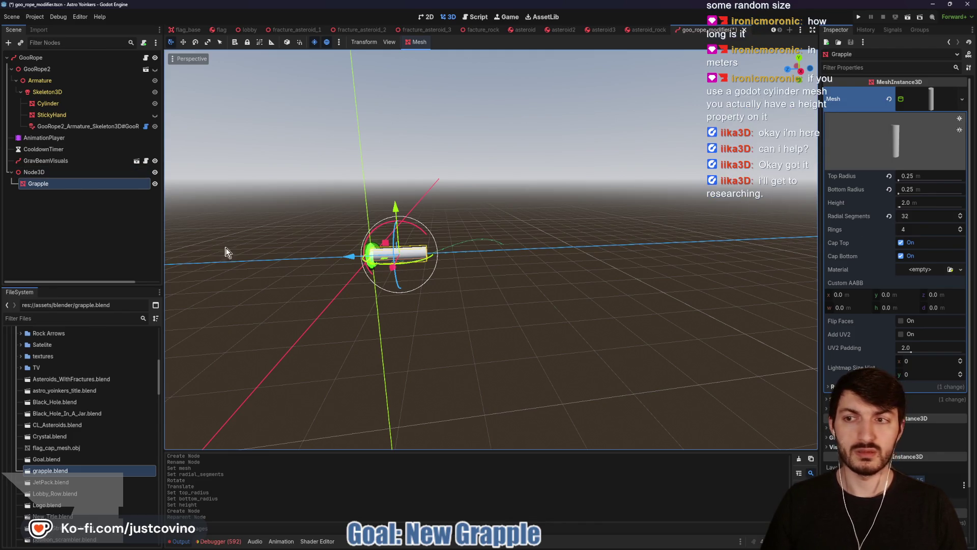
- Test-stretch the Grapple cylinder's height, reset it to 2.0, and expand its geometry settings
click(88, 173)
click(89, 186)
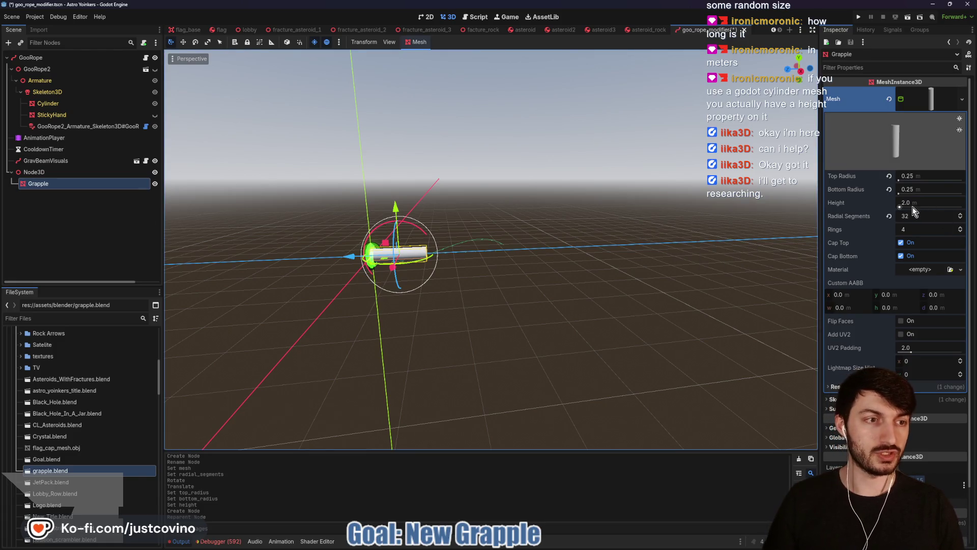
drag(903, 209, 932, 209)
click(889, 202)
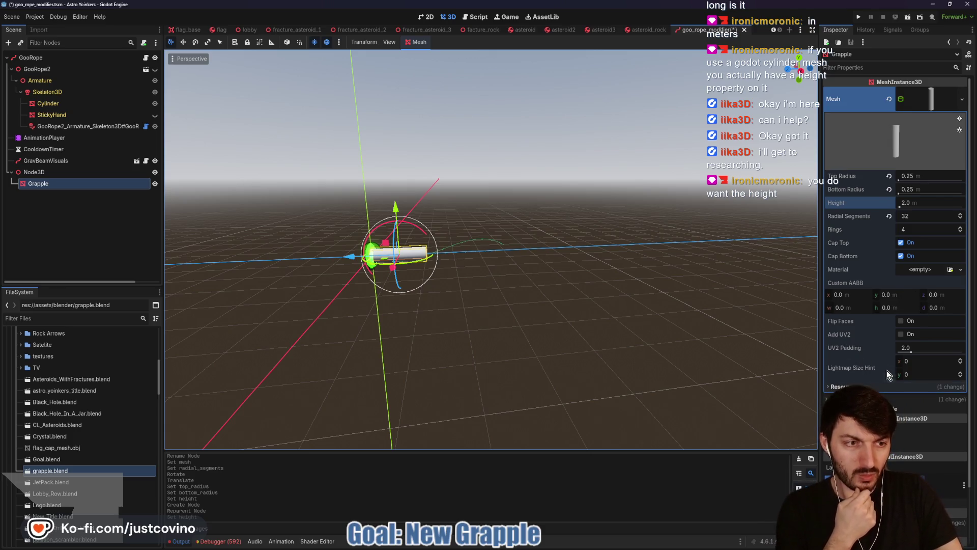
scroll(854, 296, down, 3)
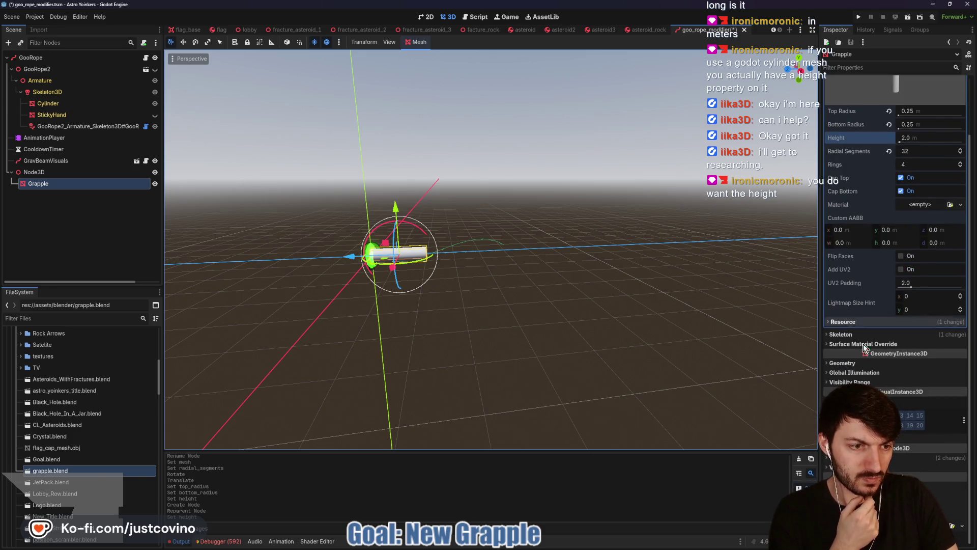
click(848, 365)
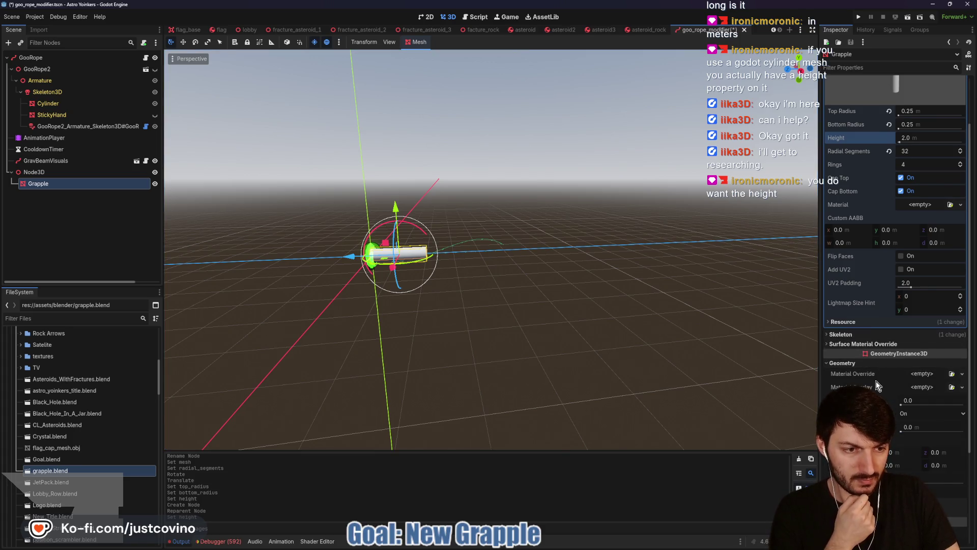
scroll(875, 381, down, 5)
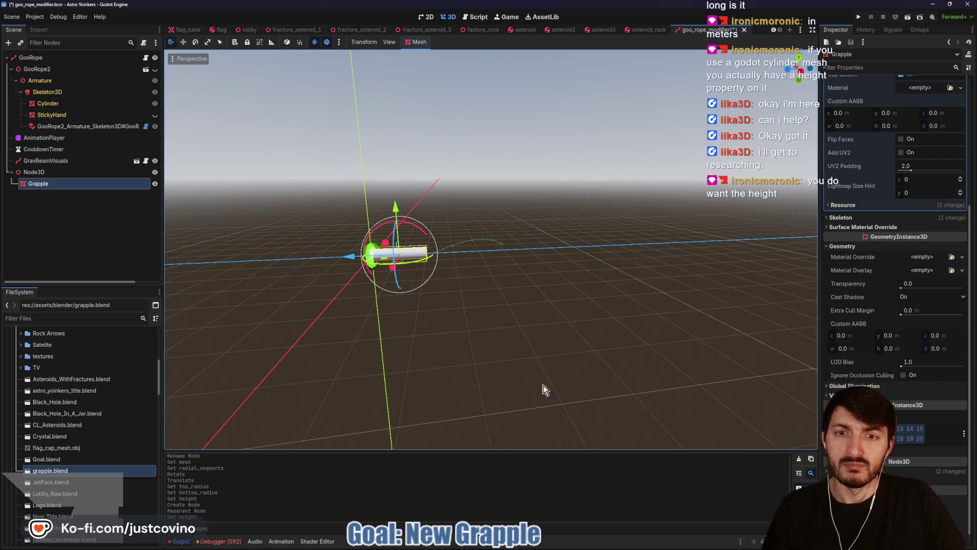
- Reselect Grapple, retest its height and reset it to 2.0, then return to goo_rope.gd
click(62, 173)
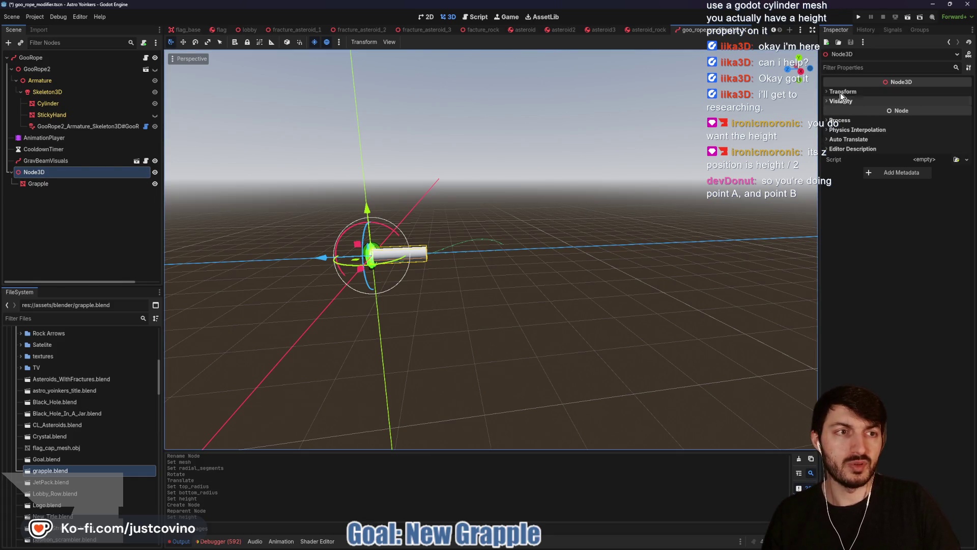
click(57, 185)
scroll(869, 222, up, 4)
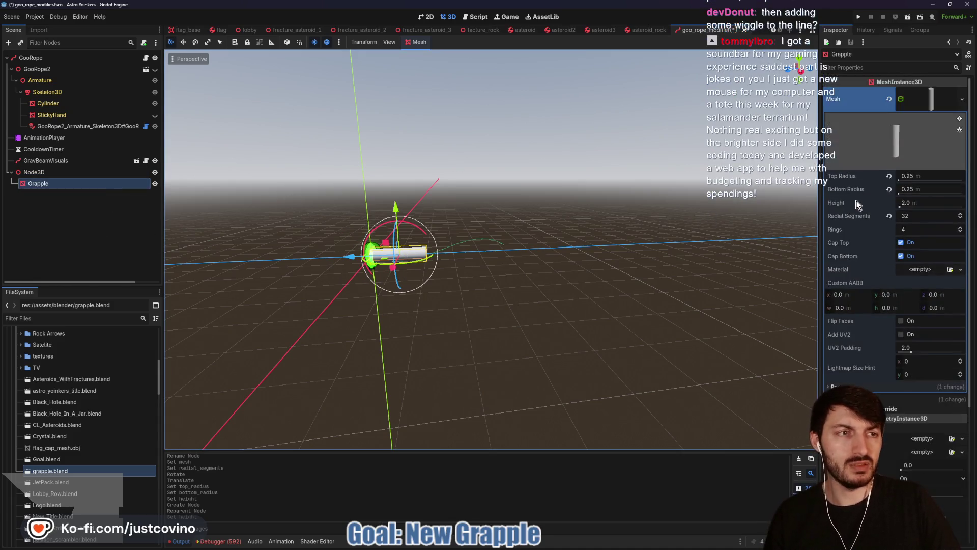
drag(909, 203, 964, 203)
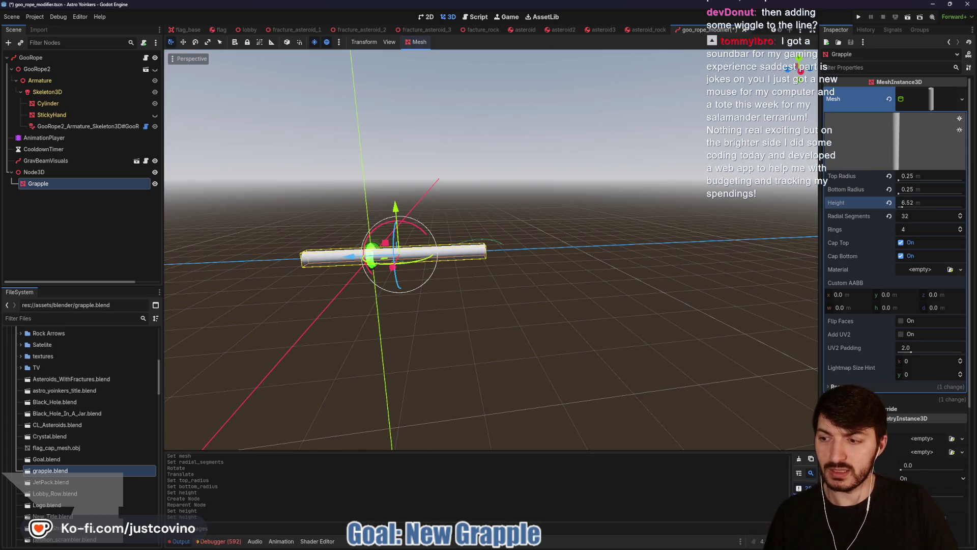
click(889, 202)
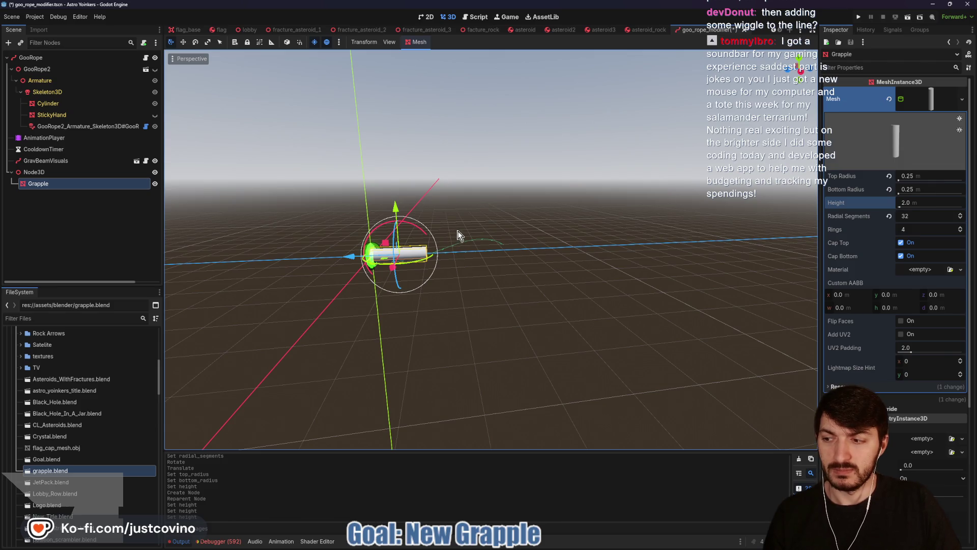
key(ctrl+F3)
- Declare distance_between as $GrappleNode.position.distance_to(to_local(target_location)) in new_handle_grapple
text(ce =)
key(BackSpace)
key(BackSpace)
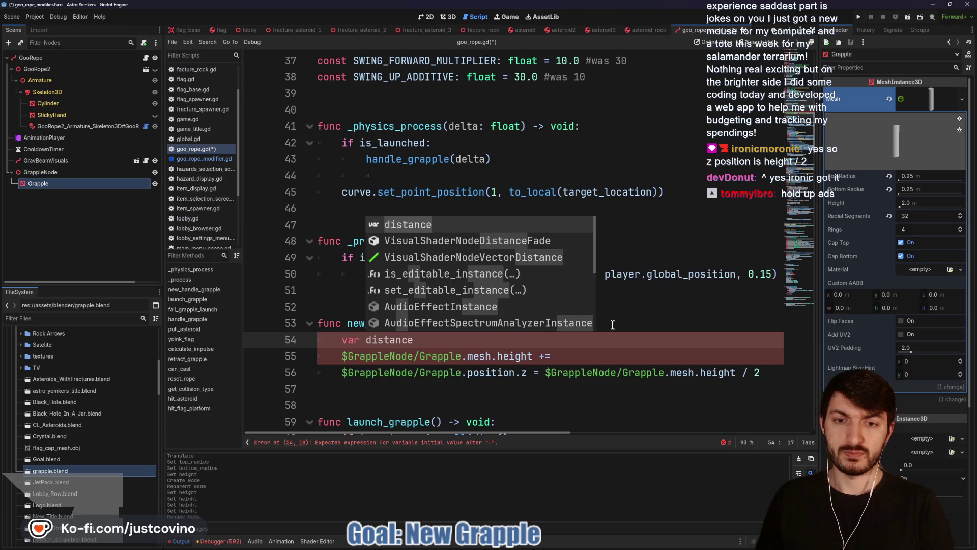
text(_bet)
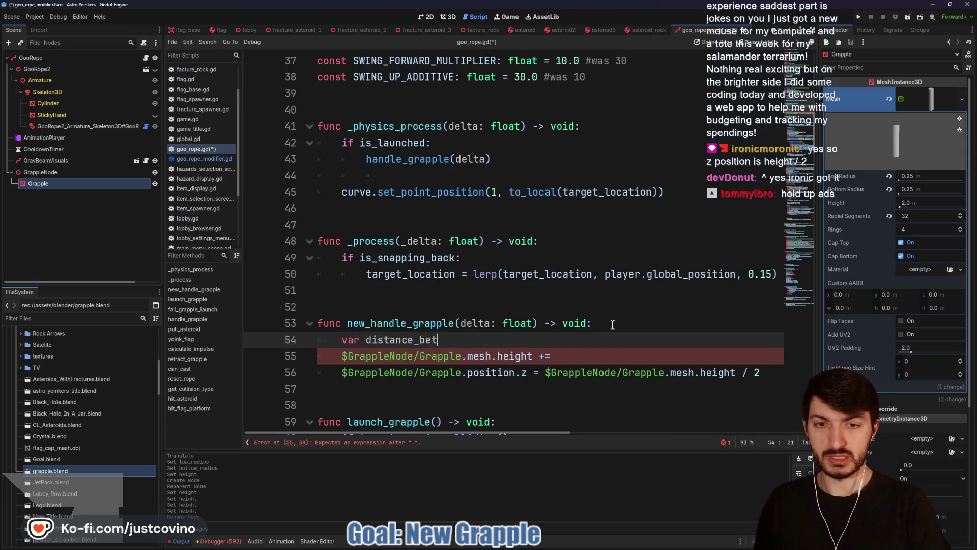
text(ween =)
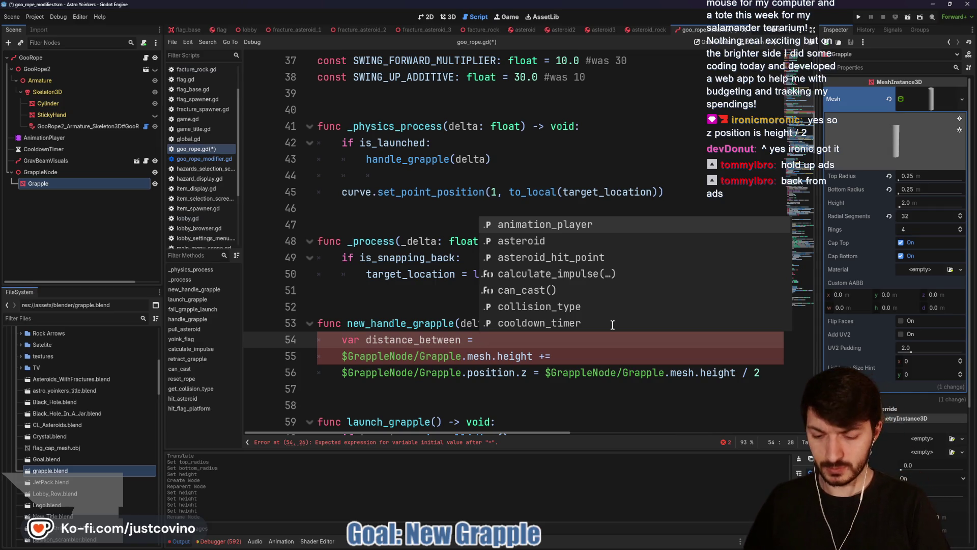
text($Grapp)
key(Return)
text(.pos)
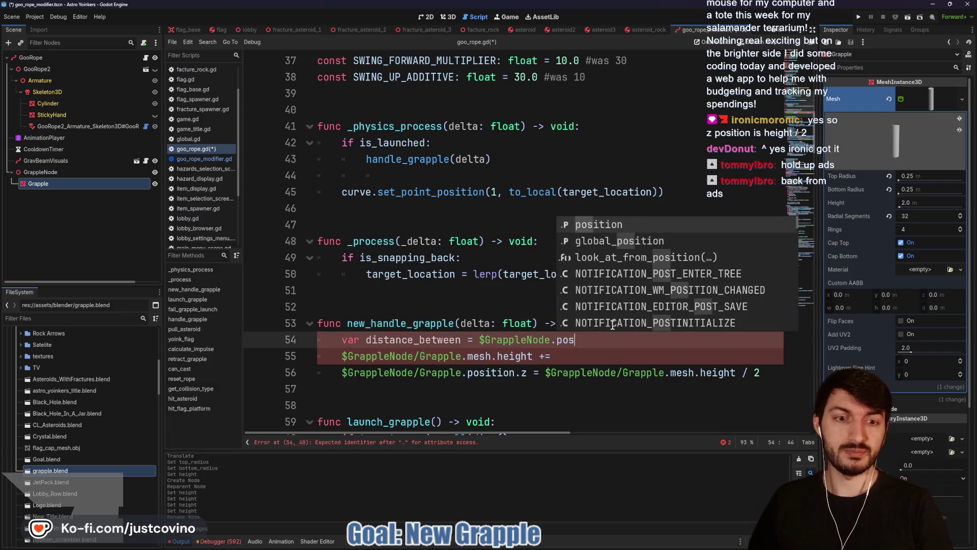
text(ition.distance+)
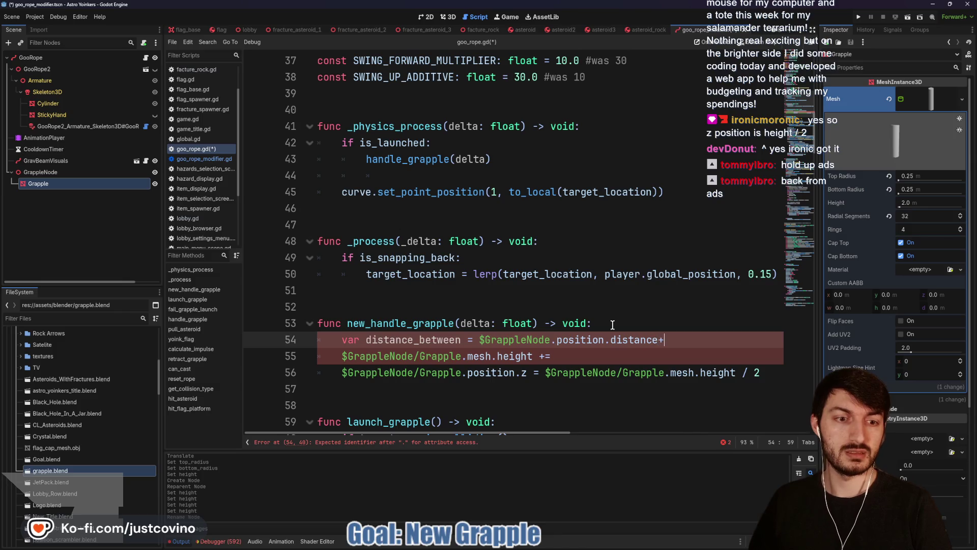
key(BackSpace)
text(_to()
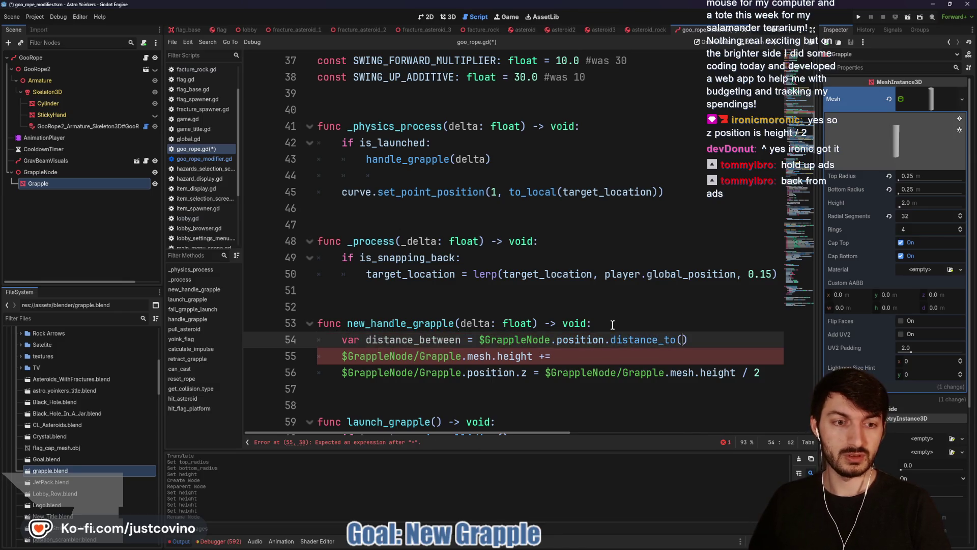
key(BackSpace)
key(BackSpace)
key(BackSpace)
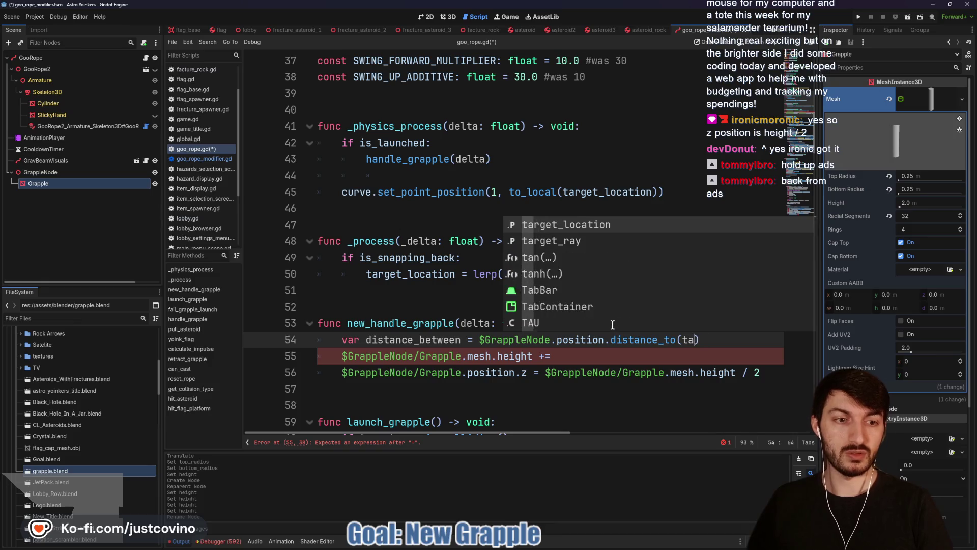
text(to_local)
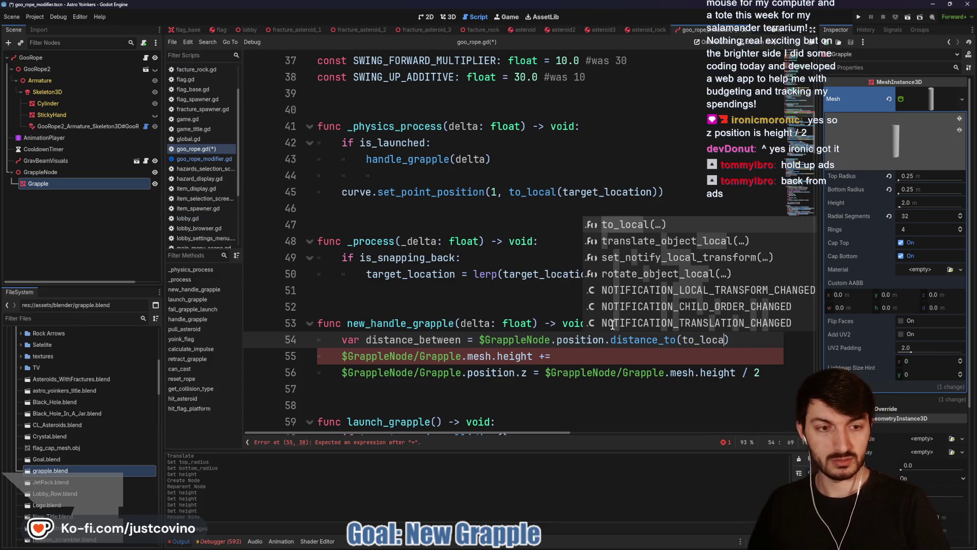
text((target)
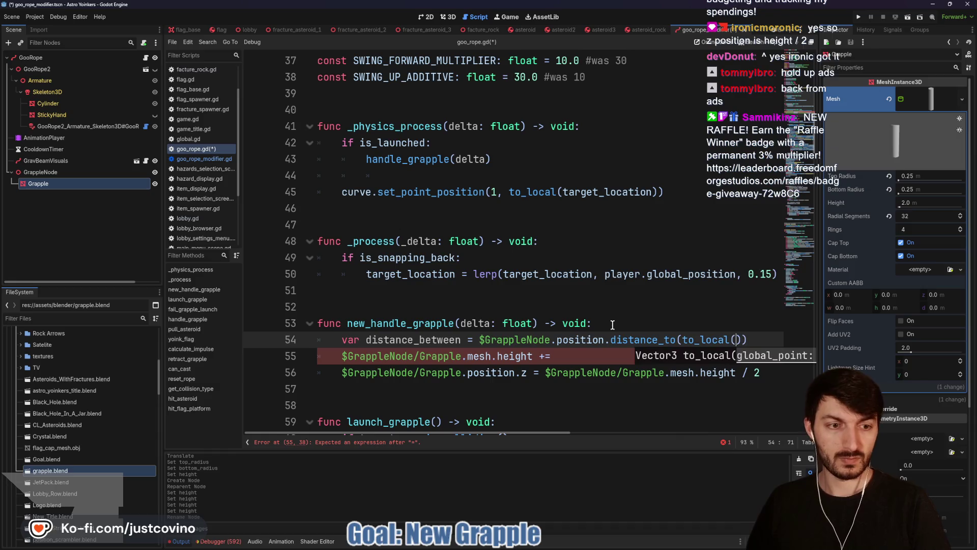
key(Return)
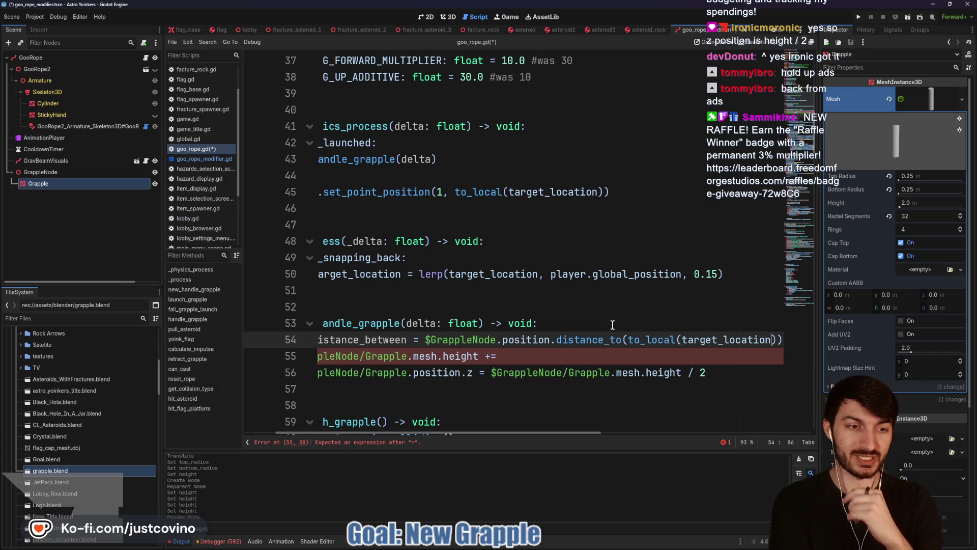
- Change the mesh height line from '+=' to '= distance_between', then bring up the FFS Leaderboard in the browser
click(531, 354)
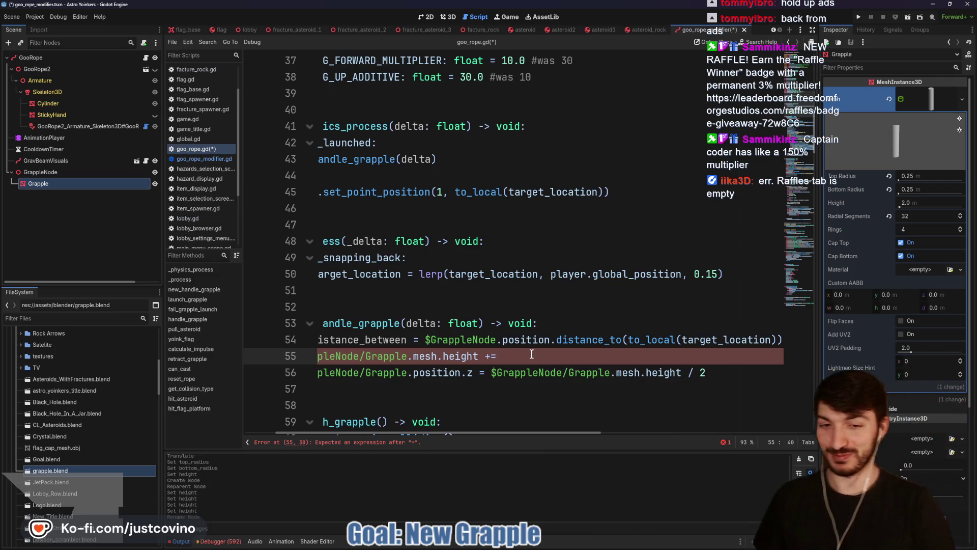
key(BackSpace)
key(BackSpace)
key(BackSpace)
text(=)
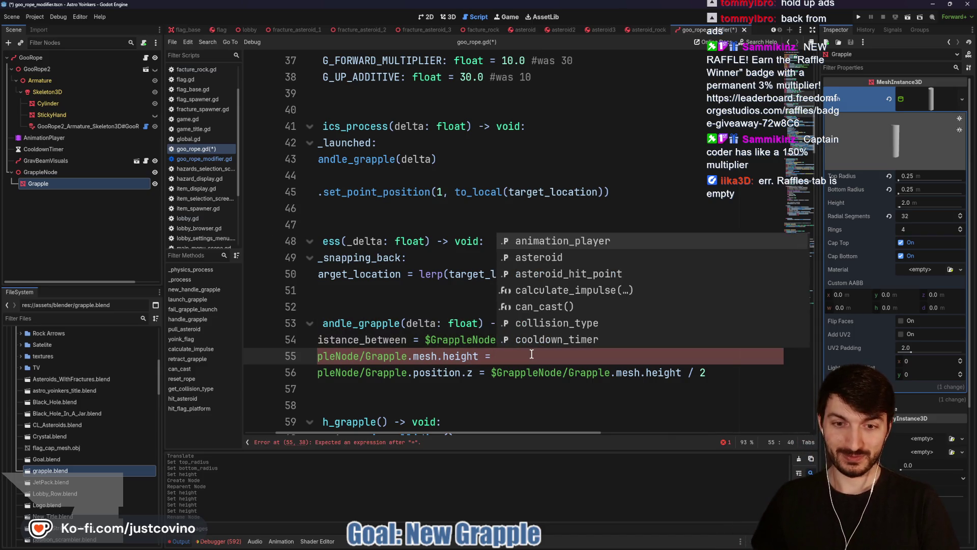
key(Escape)
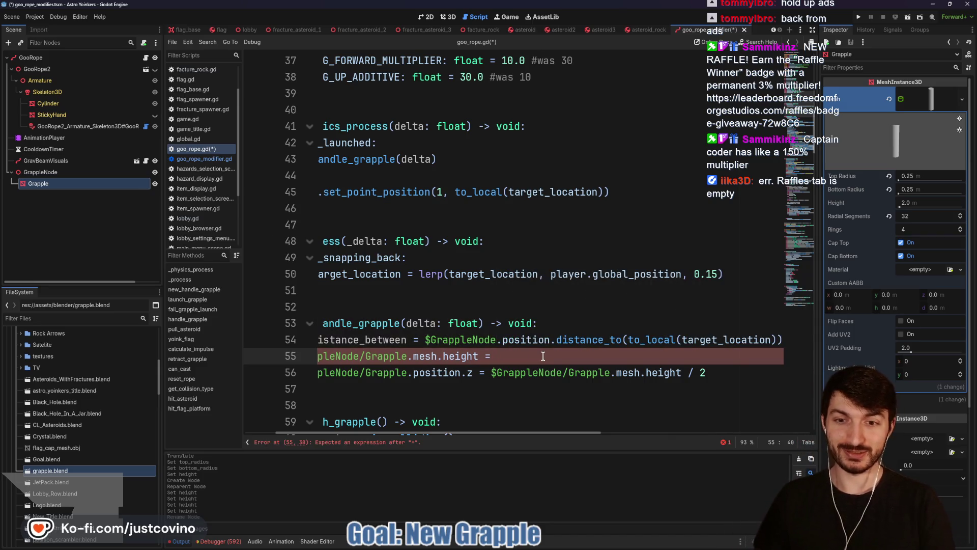
text(distance)
key(Return)
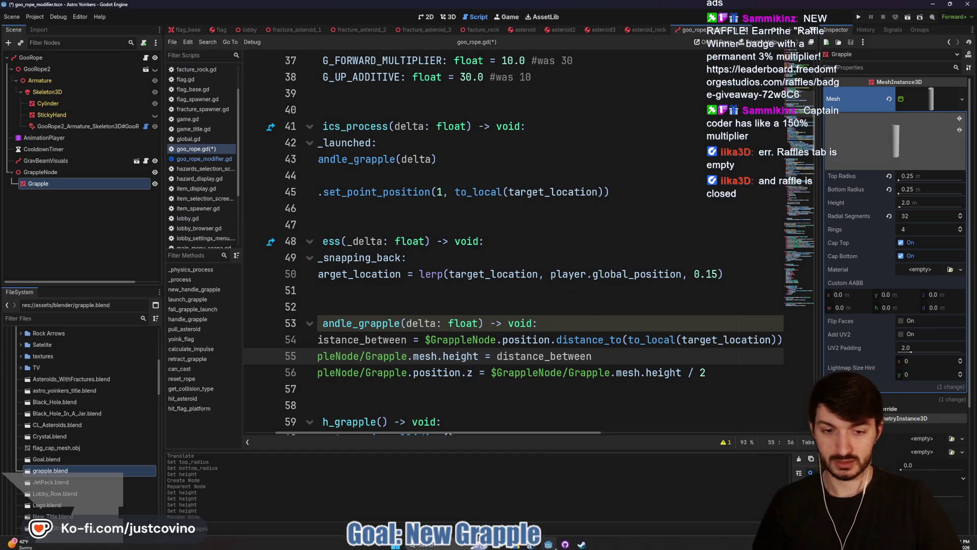
click(528, 547)
click(305, 48)
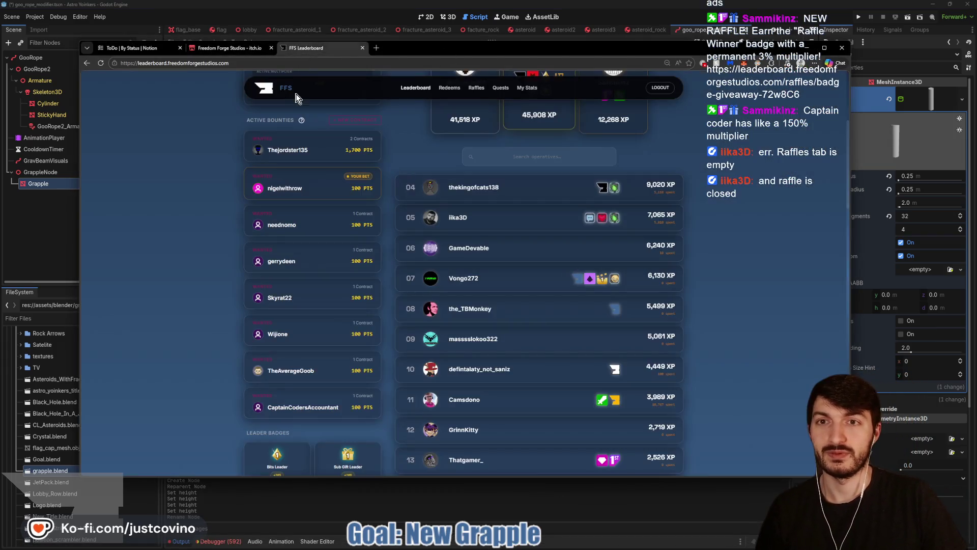
- Enter the Badge Giveaway raffle and purchase 5 tickets
click(475, 91)
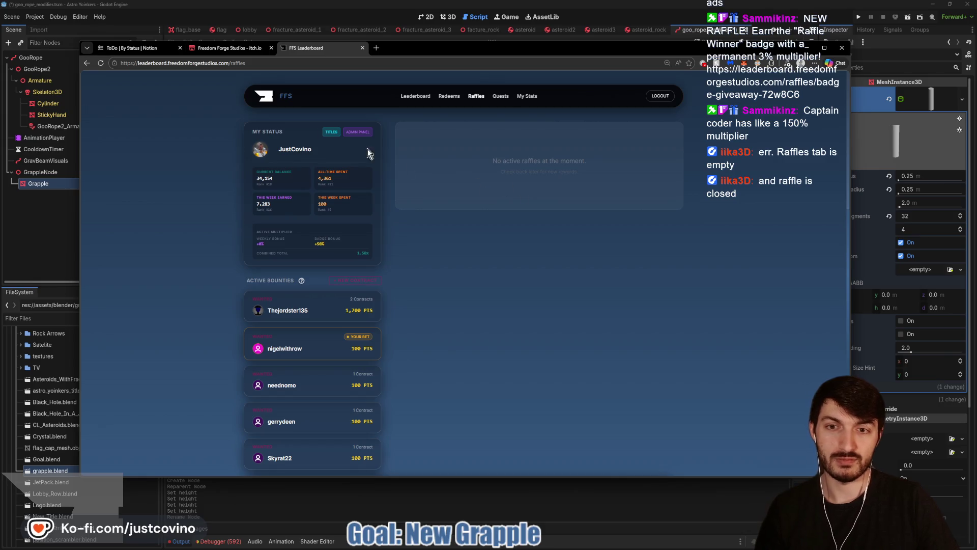
click(101, 64)
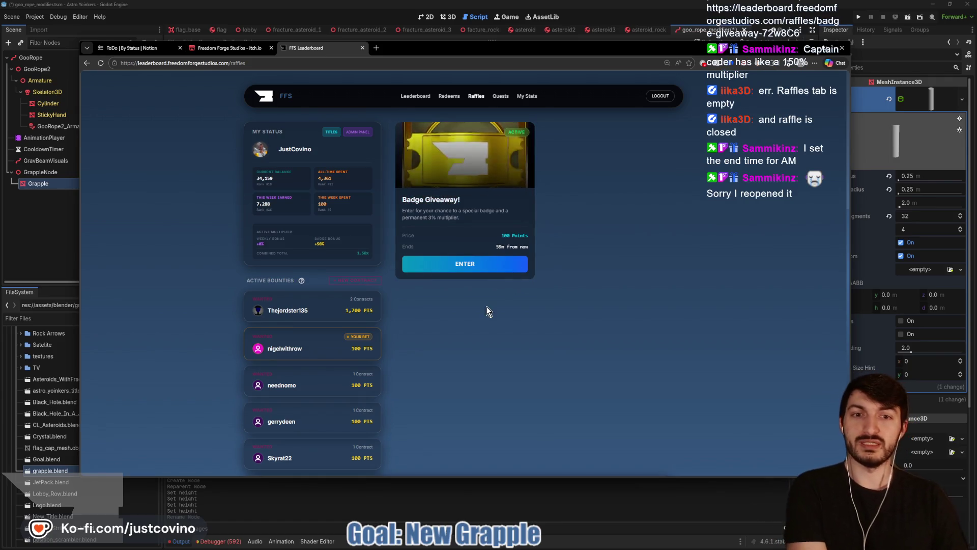
click(471, 264)
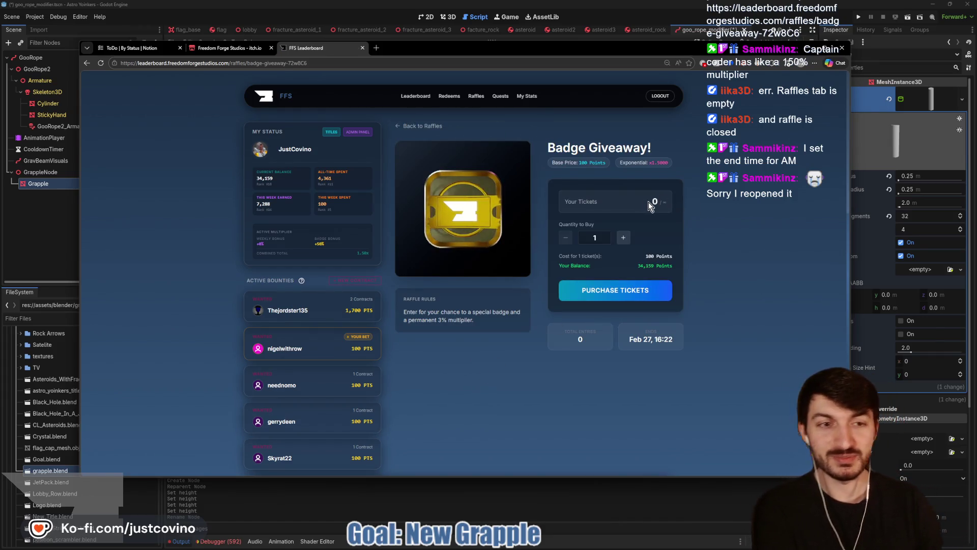
click(623, 237)
click(623, 238)
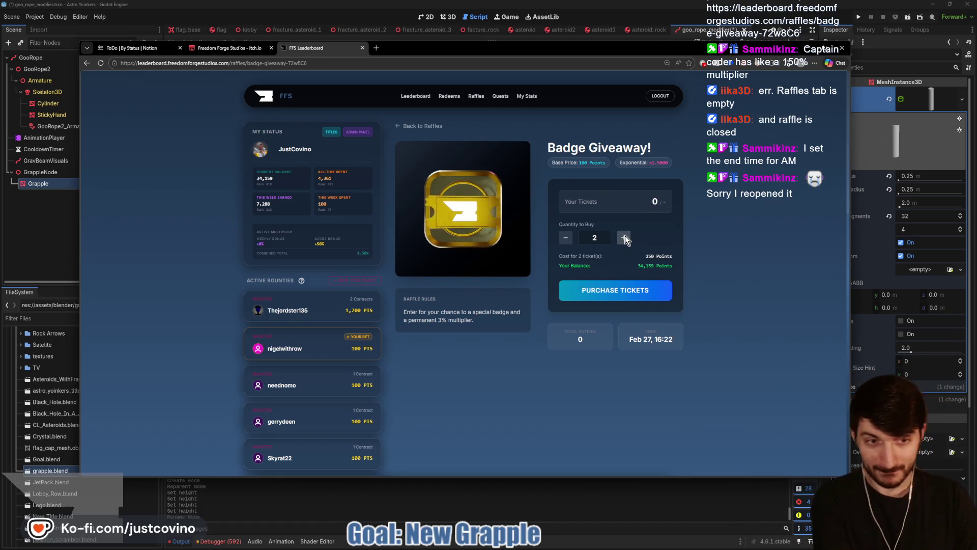
click(623, 237)
click(623, 237)
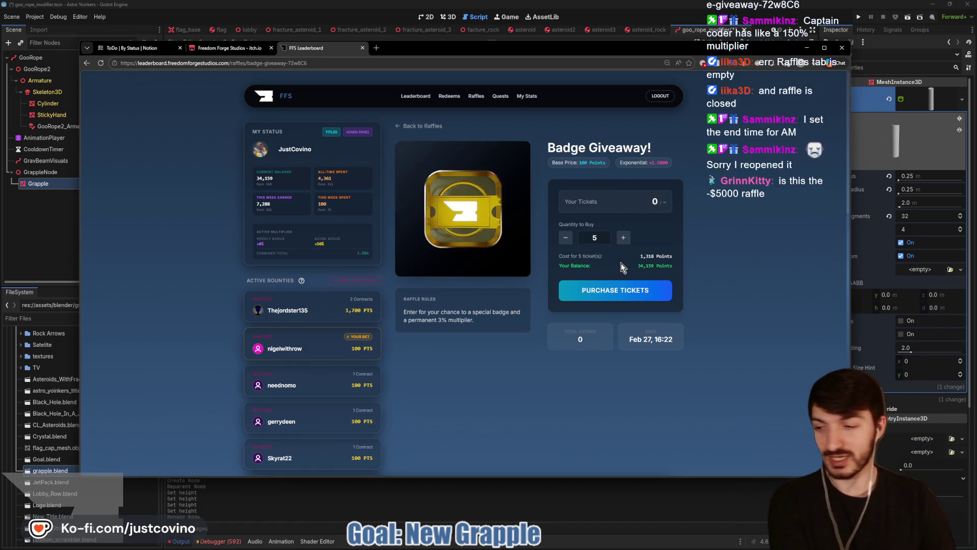
click(616, 291)
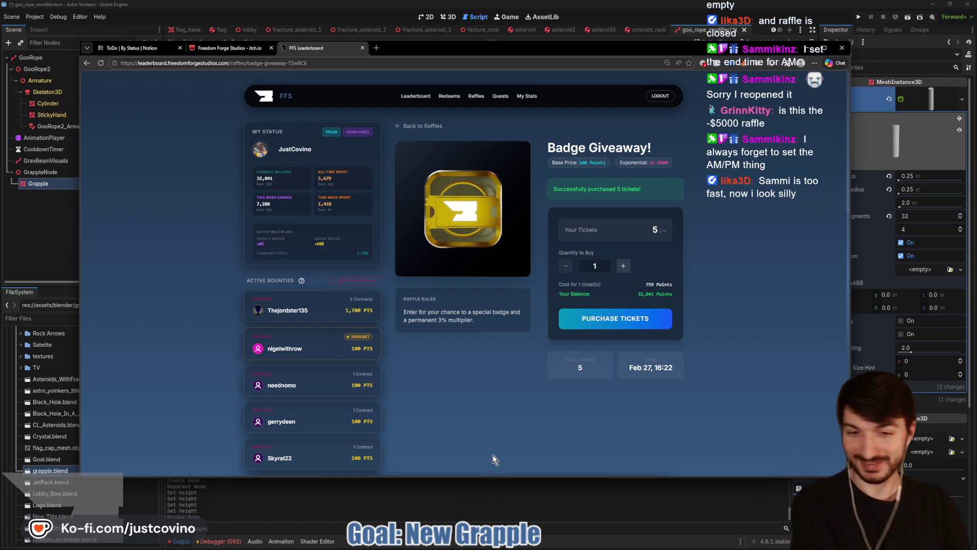
- Return to the Godot editor with the caret at the end of line 55
click(483, 501)
click(578, 326)
click(606, 358)
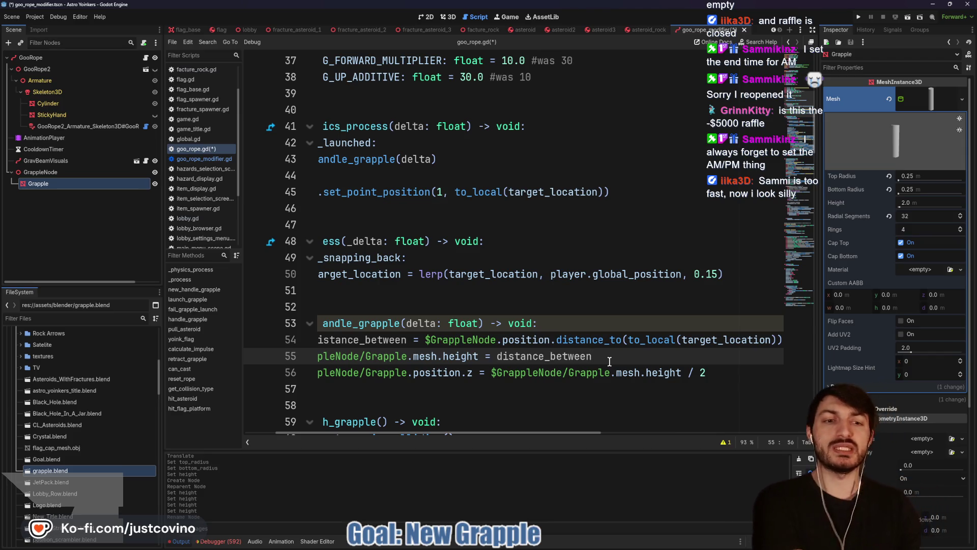
- Set the grapple mesh Height to 0.1 and save the scene and script
click(586, 340)
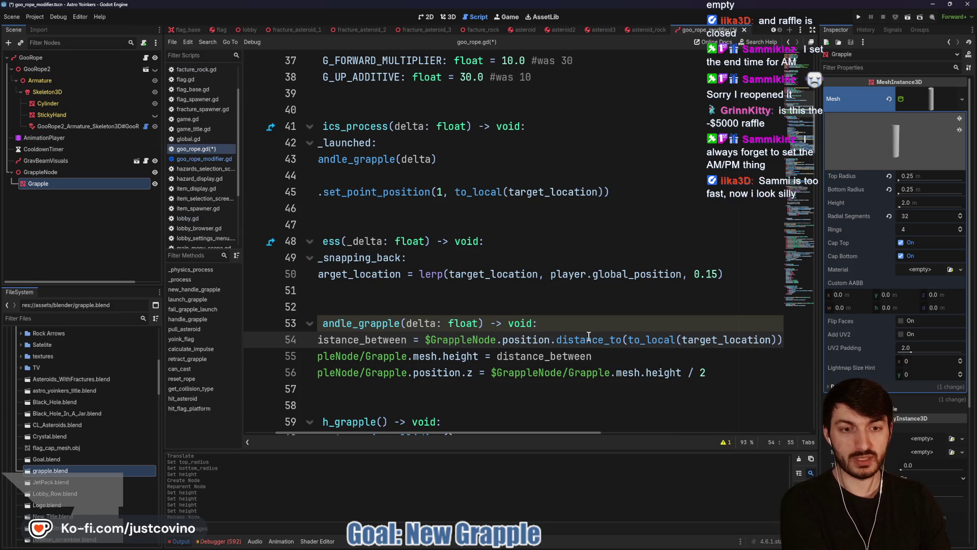
scroll(599, 341, down, 3)
click(585, 257)
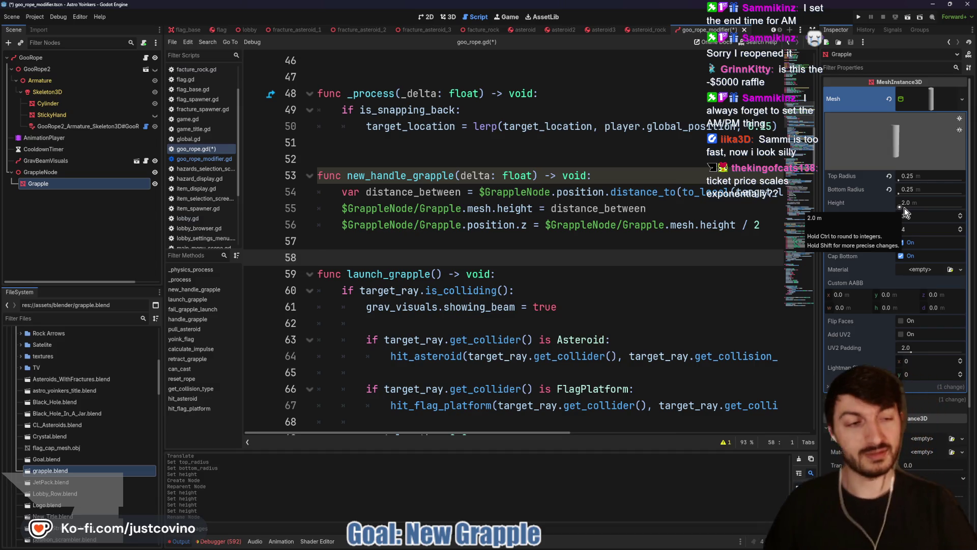
click(908, 203)
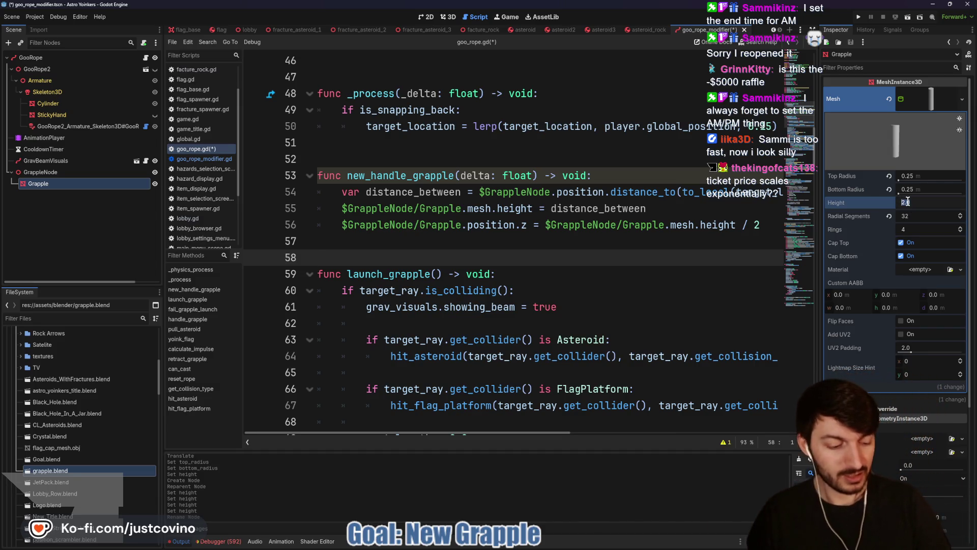
text(0.1)
key(Return)
click(674, 242)
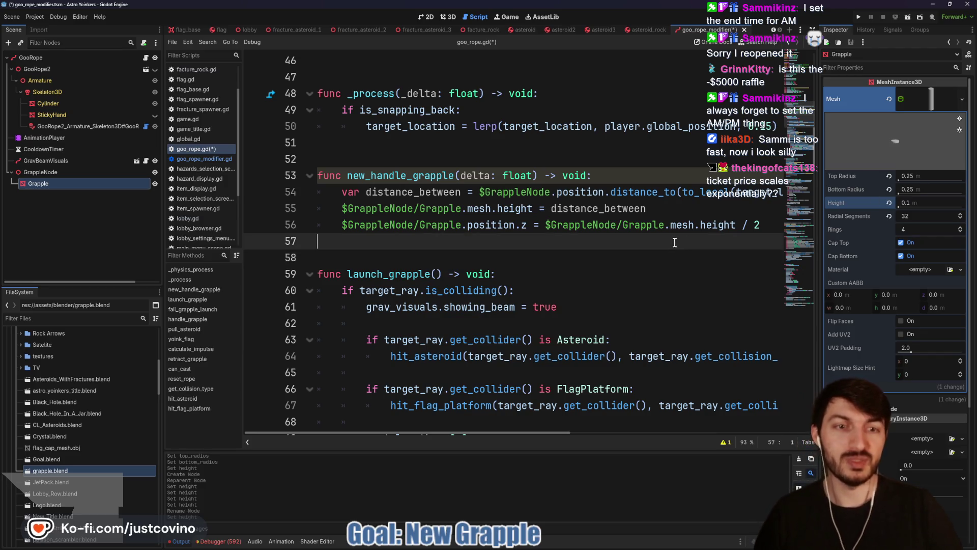
key(ctrl+s)
- Add a new_handle_grapple(delta) call below handle_grapple(delta) in _physics_process
scroll(662, 223, up, 3)
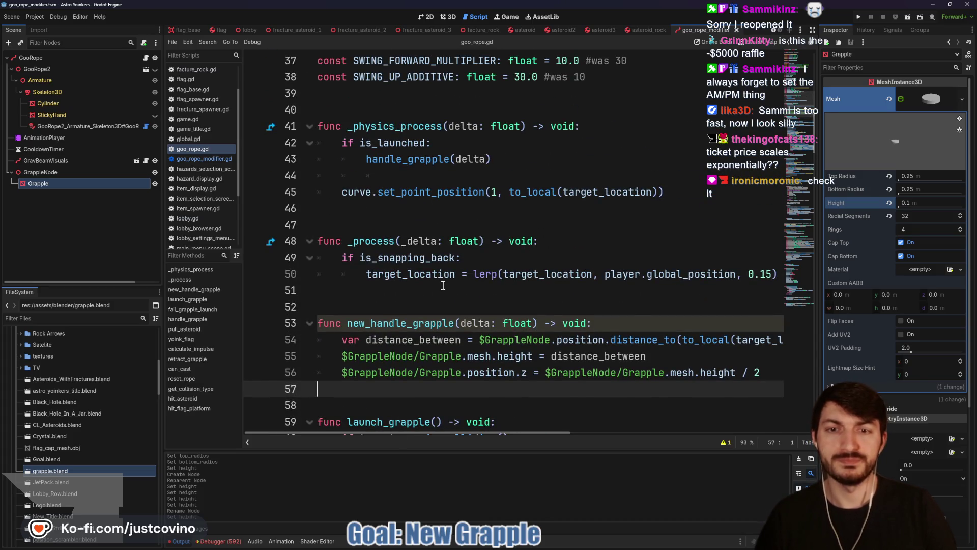
click(443, 286)
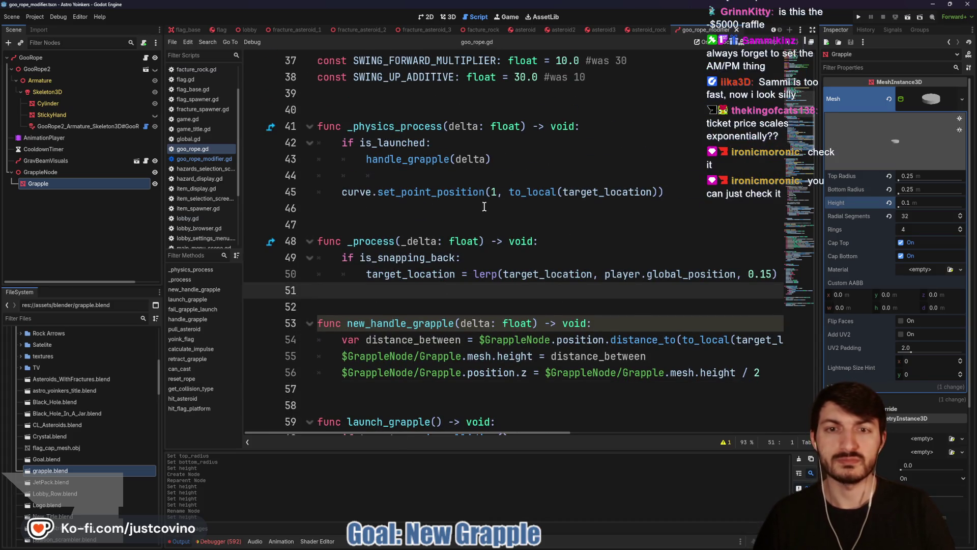
click(517, 161)
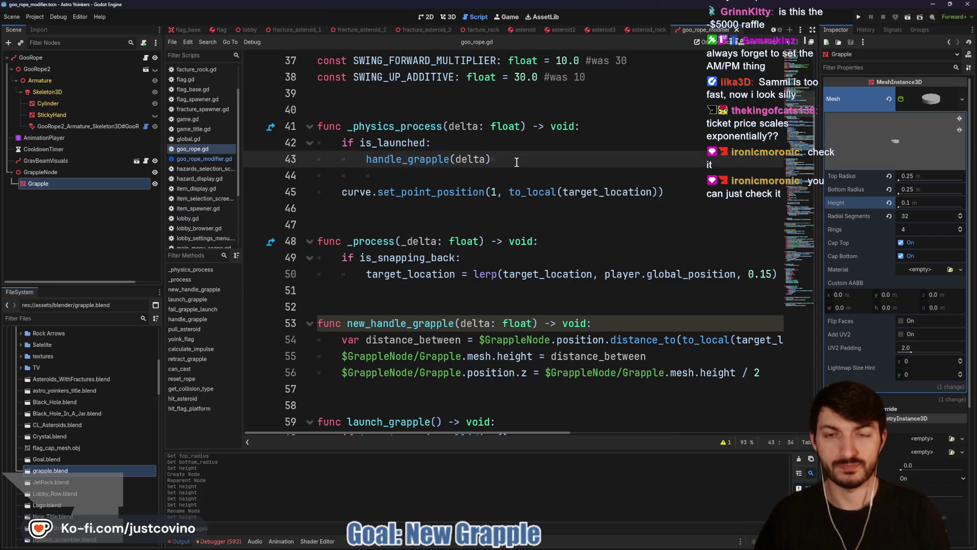
key(Return)
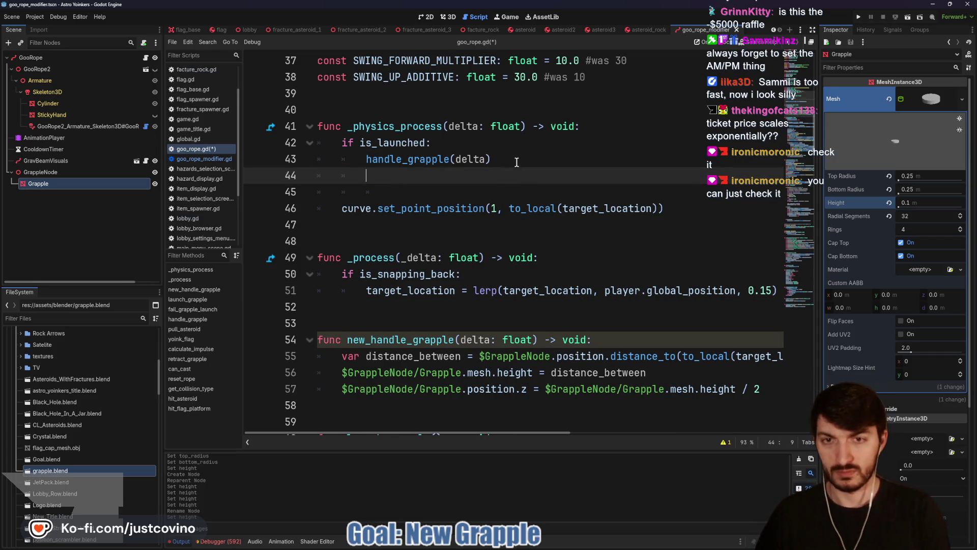
text(hand)
key(Down)
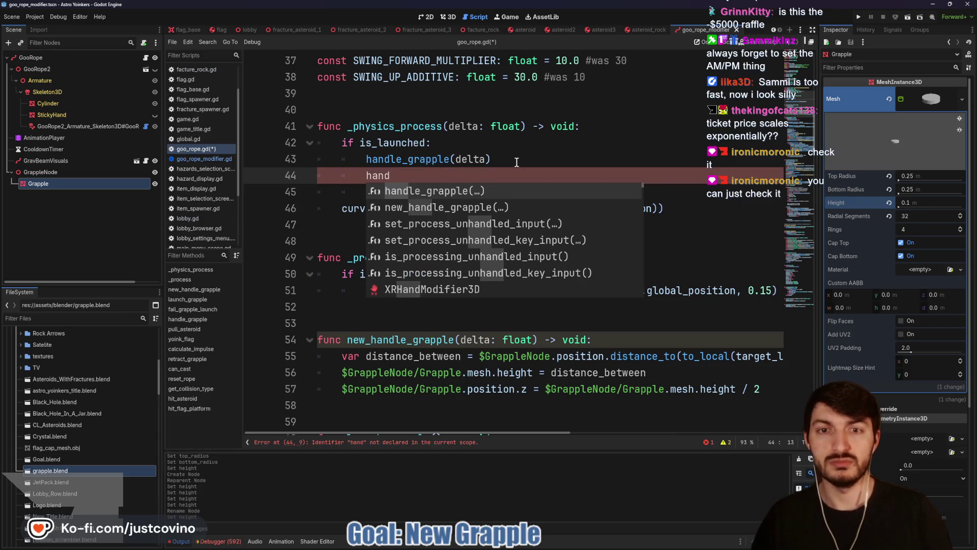
key(Return)
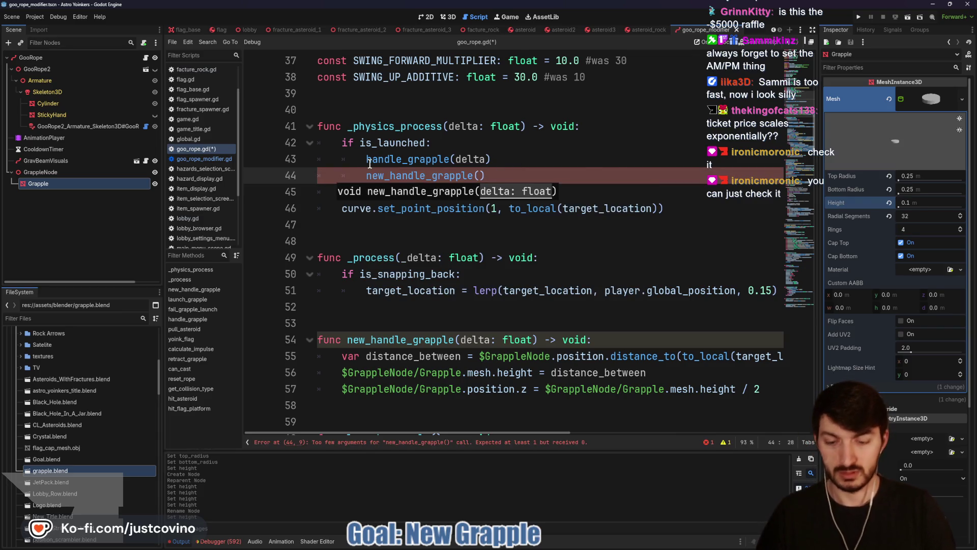
text(delta)
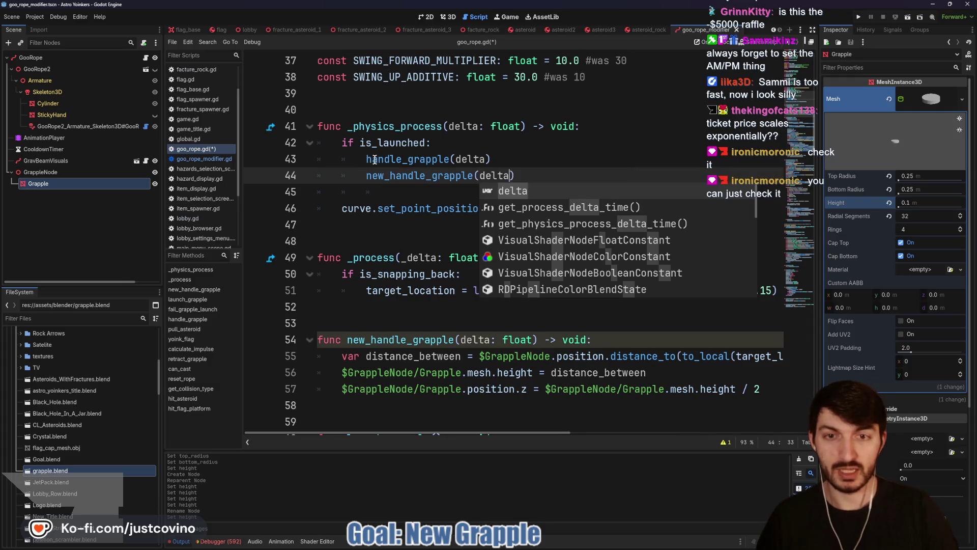
- Comment out the old handle_grapple call, save, and filter the FileSystem by 'demo'
click(362, 160)
key(ctrl+k)
click(471, 196)
key(ctrl+s)
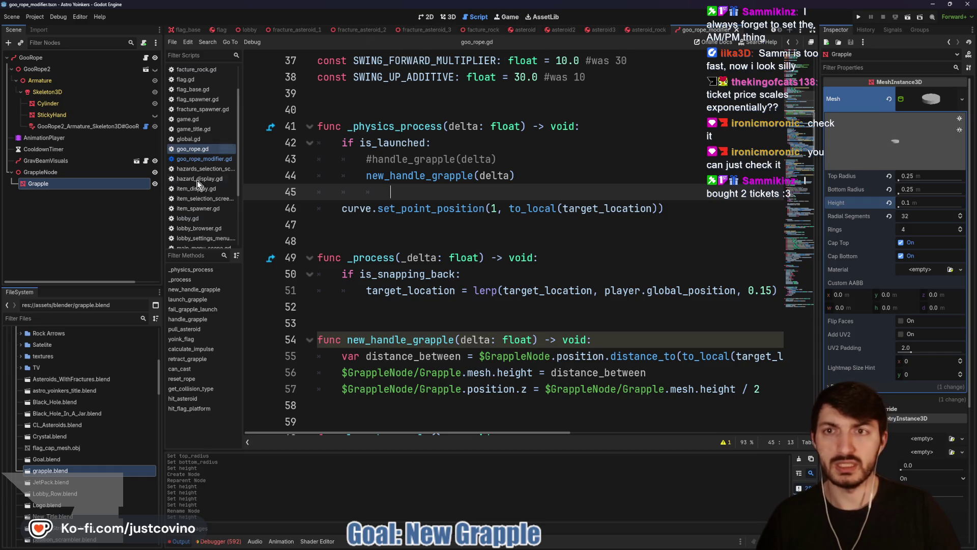
text(demo)
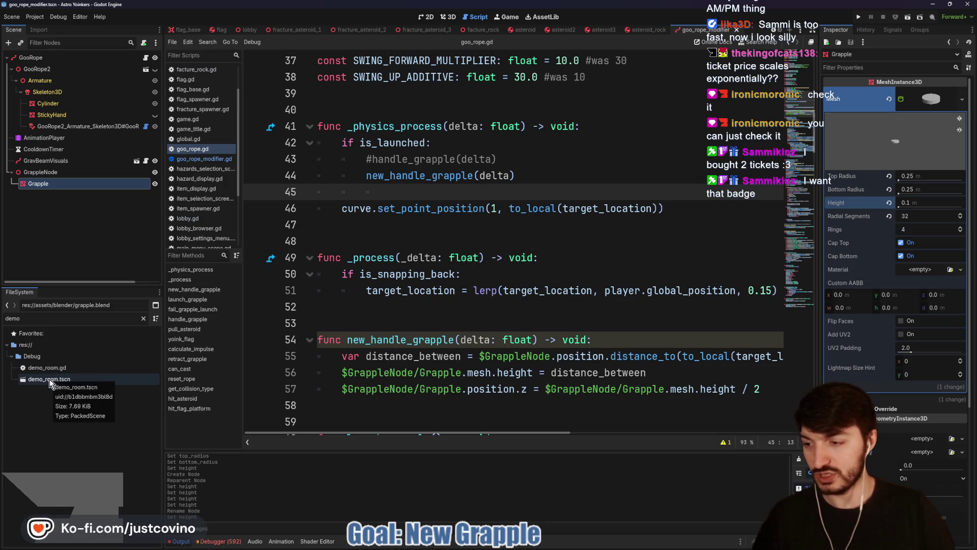
- Open demo_room.tscn and look up distance_to in the documentation search
double_click(50, 379)
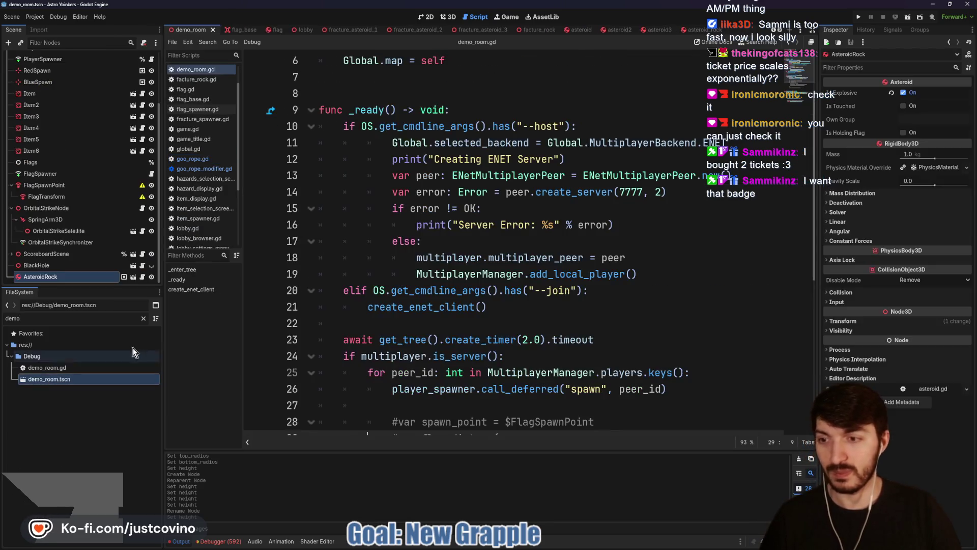
click(98, 18)
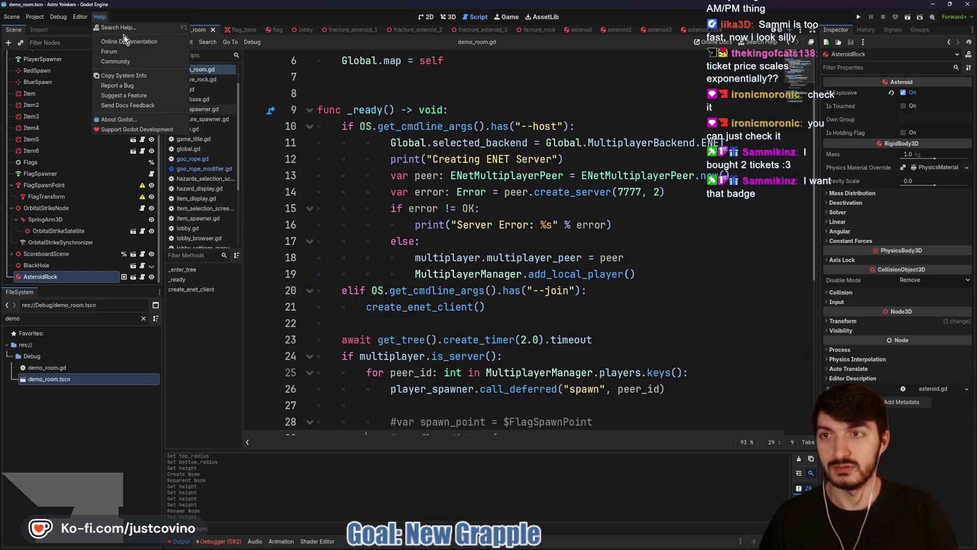
click(125, 29)
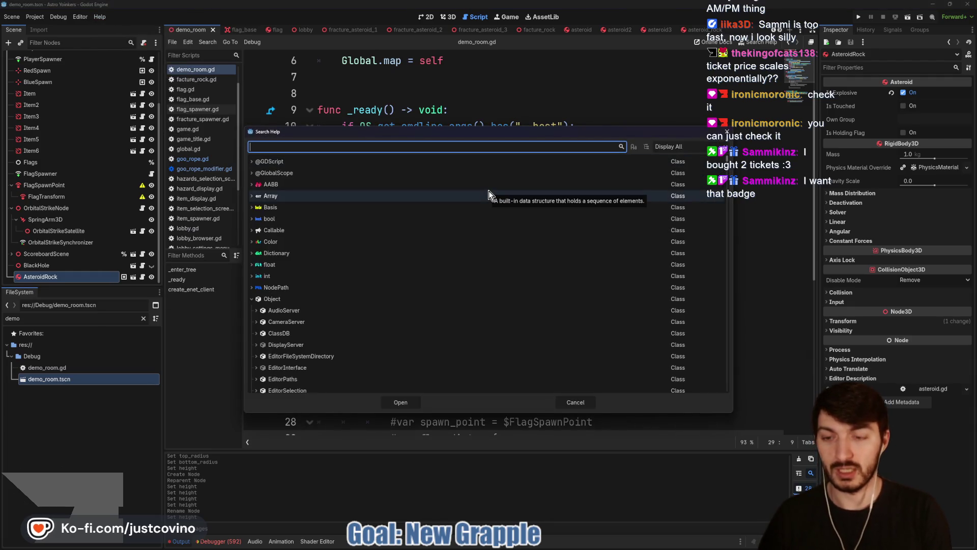
text(dist)
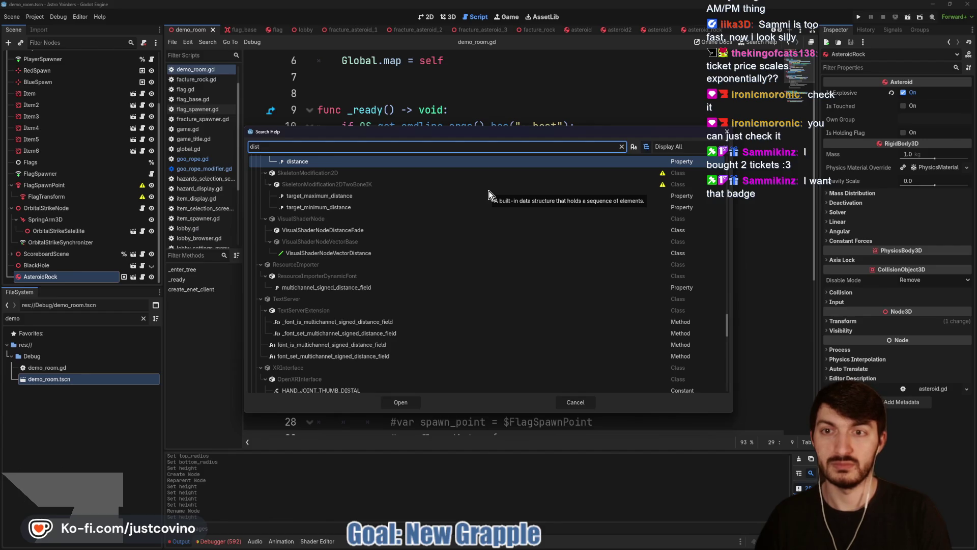
text(ance_to)
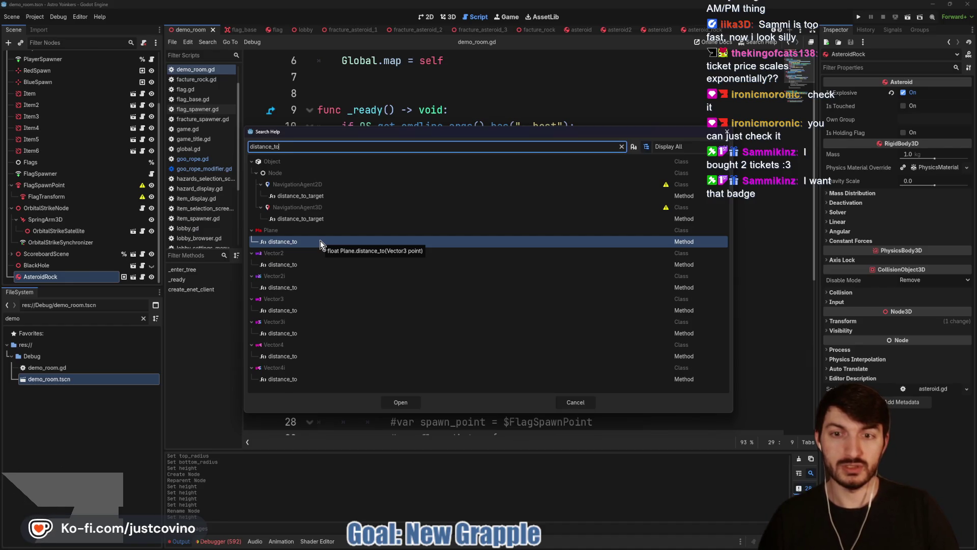
click(575, 402)
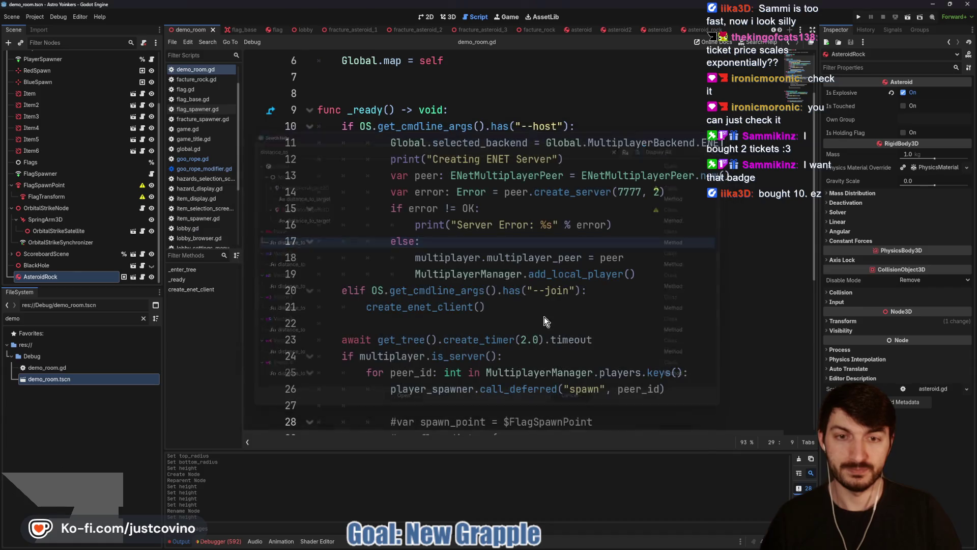
click(462, 247)
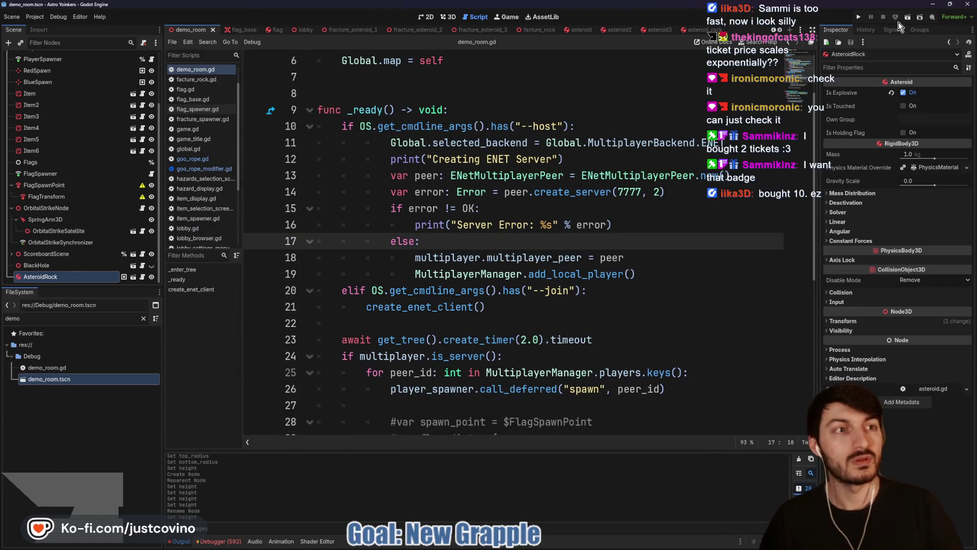
- Run the demo room with F6, fire the grapple in the game, then stop with F8
click(859, 19)
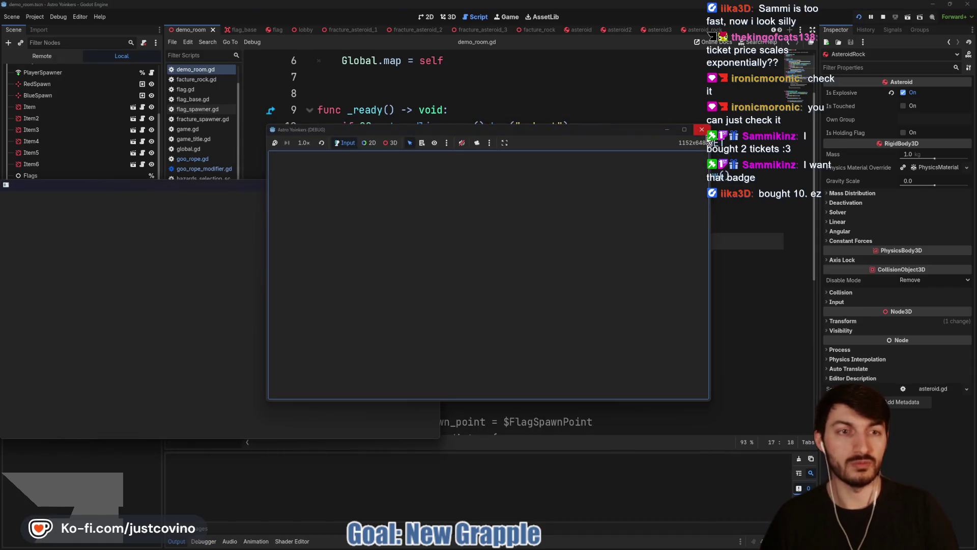
click(881, 19)
scroll(695, 32, up, 3)
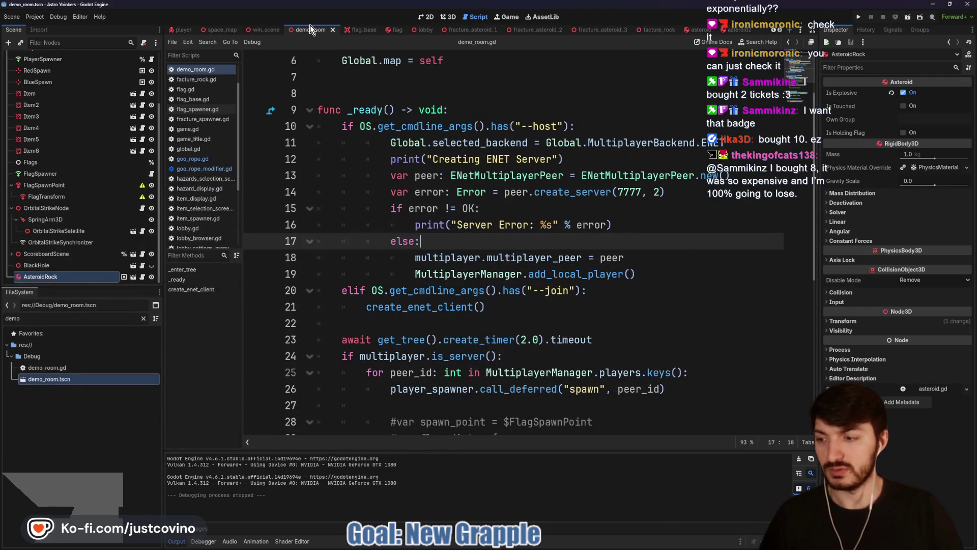
key(F6)
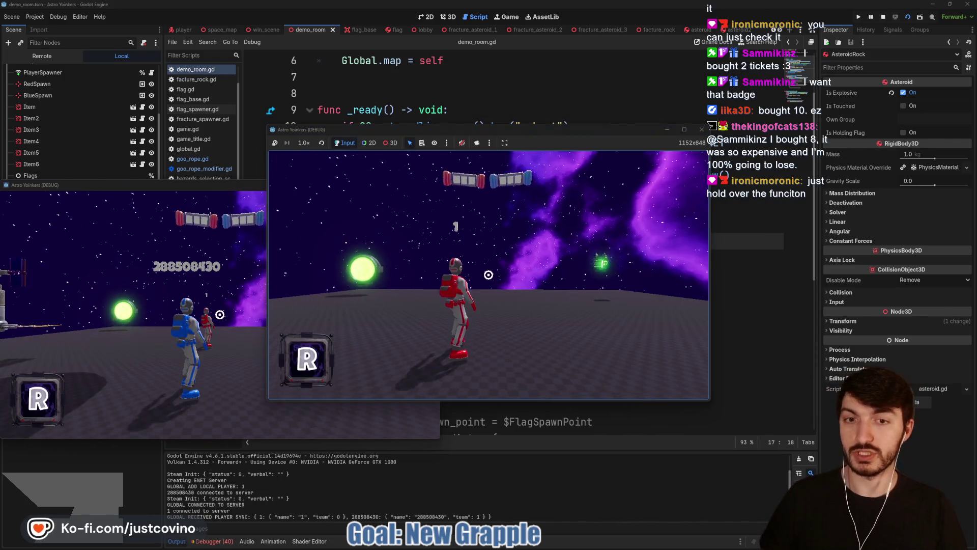
key(super)
key(Escape)
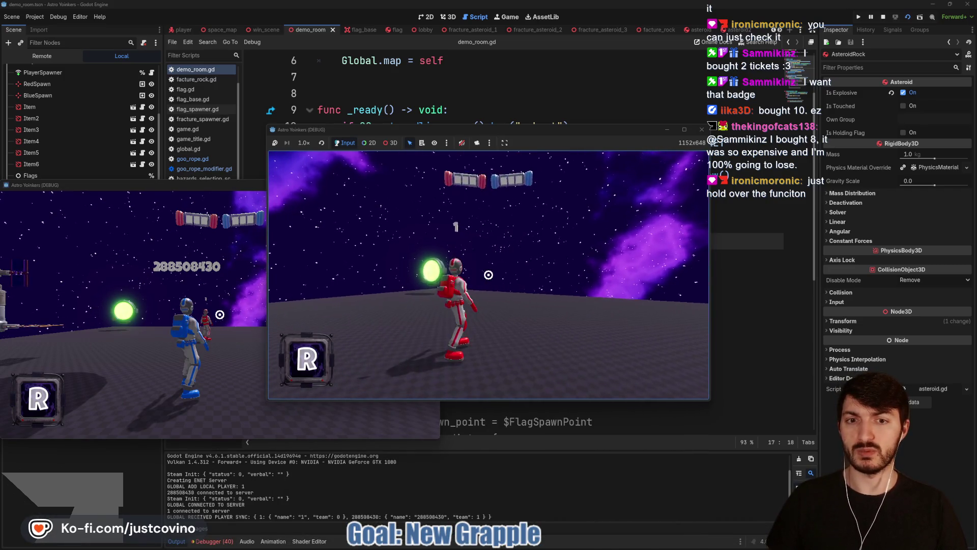
click(488, 274)
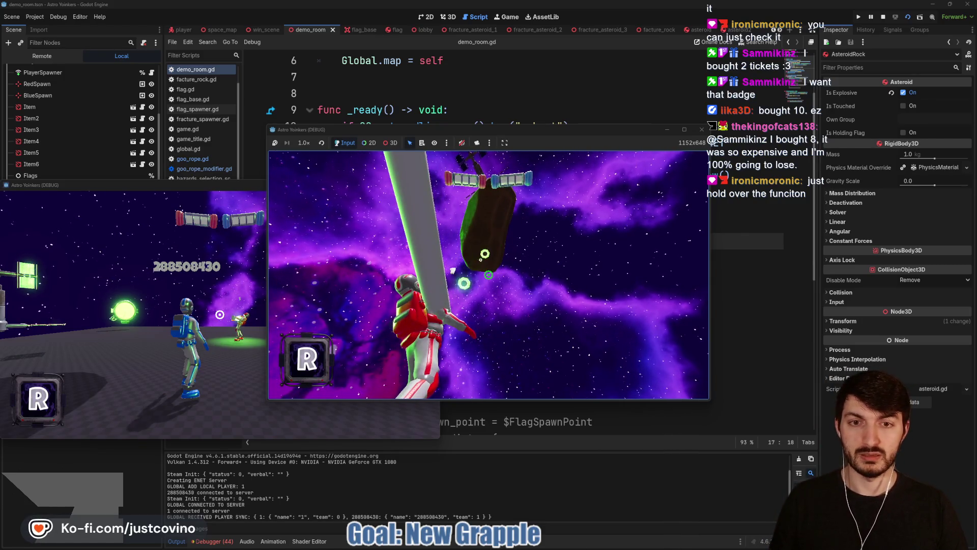
key(F8)
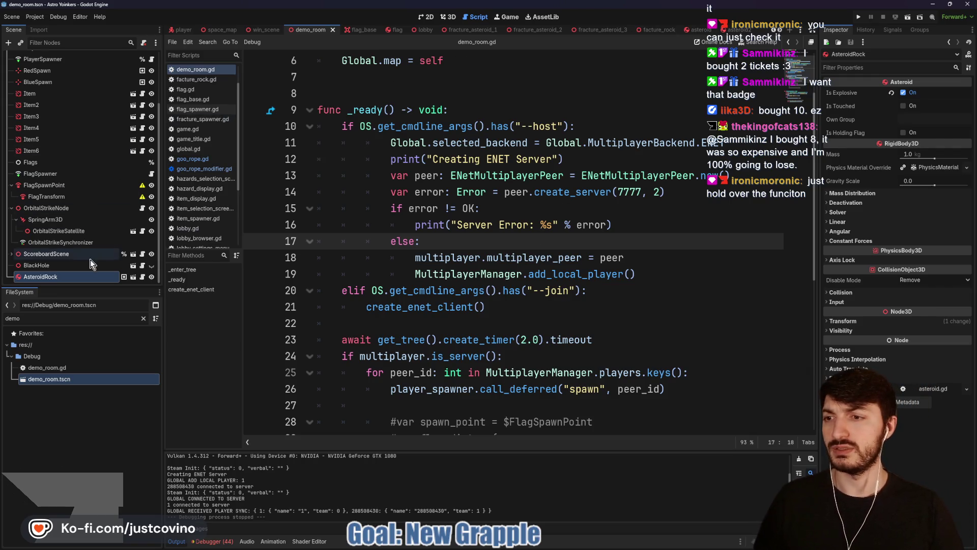
- Open goo_rope.gd from the player scene's GooRope node, then return to the raffle page
click(185, 30)
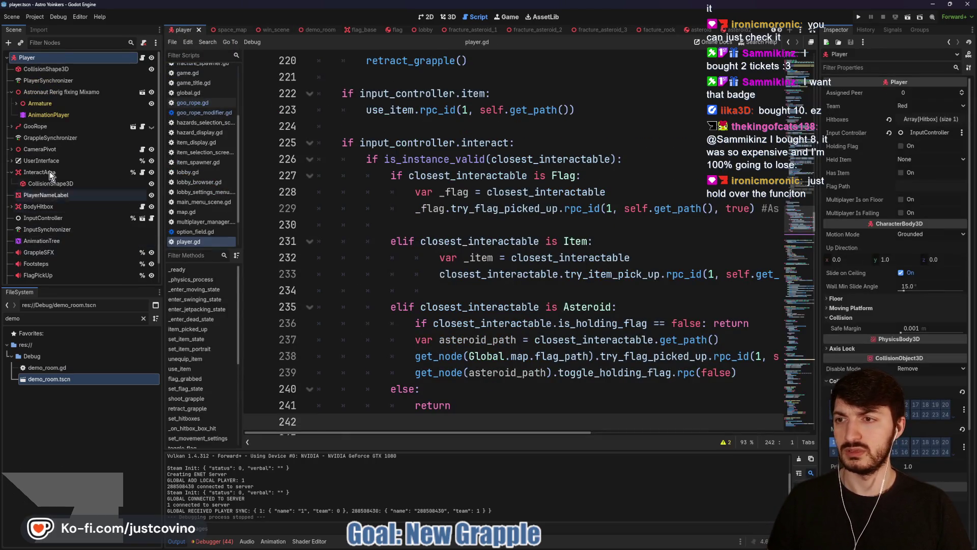
click(142, 128)
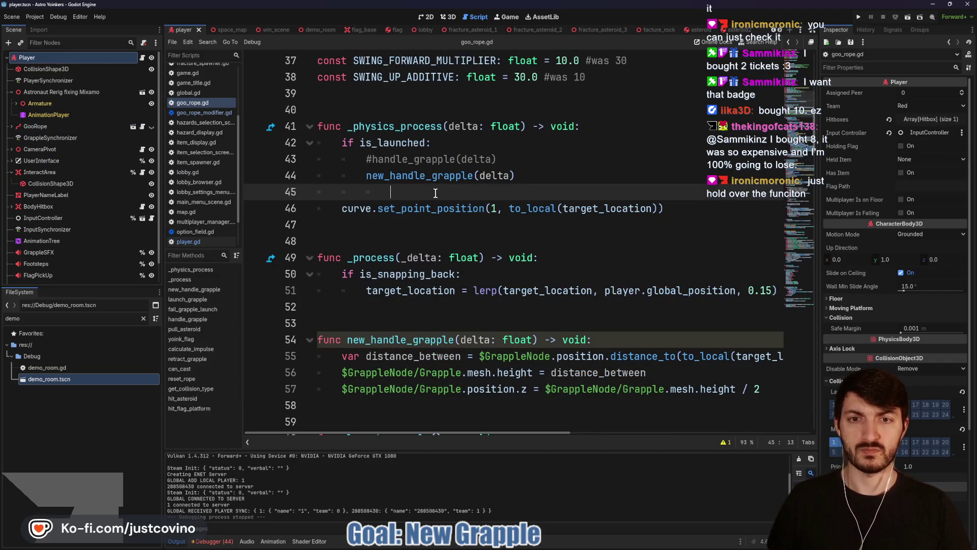
scroll(493, 291, down, 1)
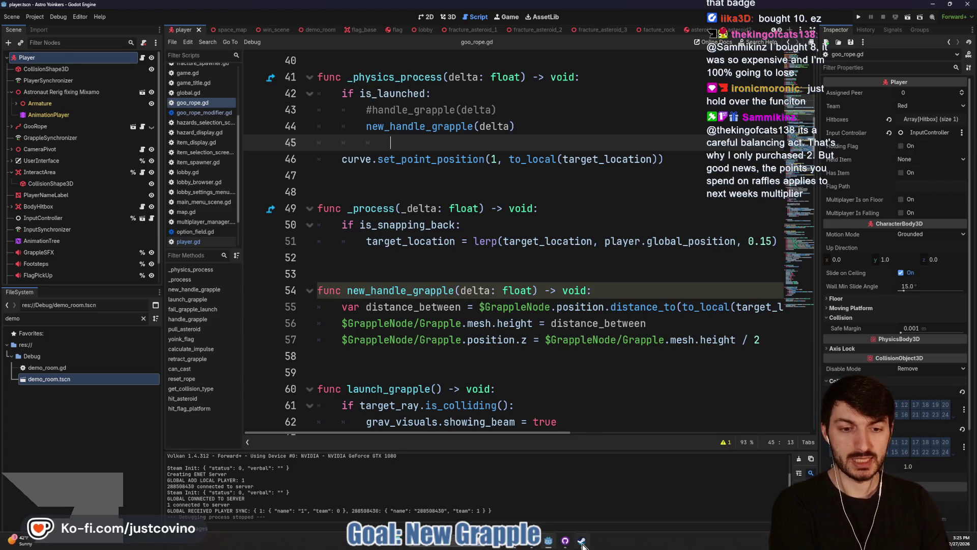
click(539, 543)
- Purchase 7 more Badge Giveaway tickets for a total of 12, then switch back to Godot
click(622, 266)
click(621, 266)
click(622, 265)
click(621, 265)
click(622, 266)
click(622, 266)
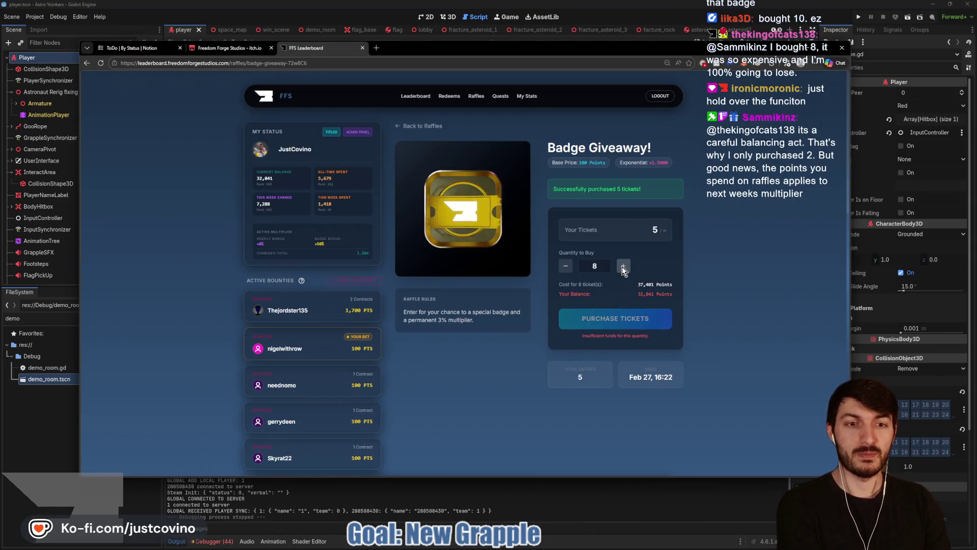
click(616, 318)
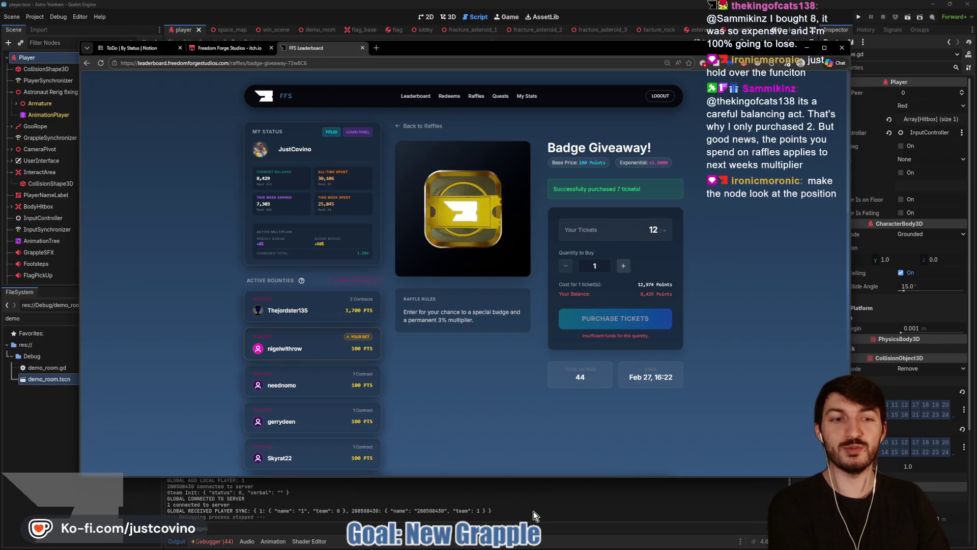
key(alt+Tab)
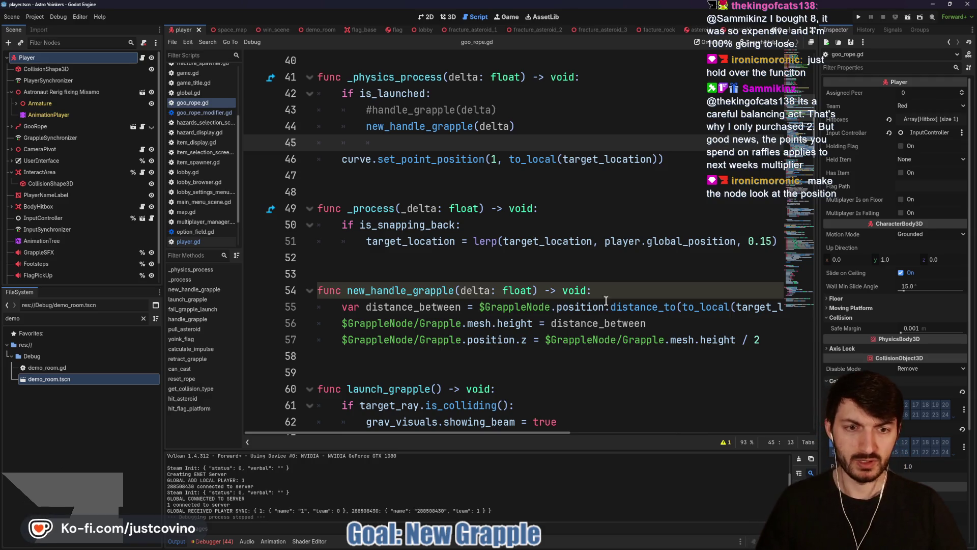
- Add $GrappleNode.look_at(target_location) atop new_handle_grapple, save, and run demo_room with F6
click(612, 289)
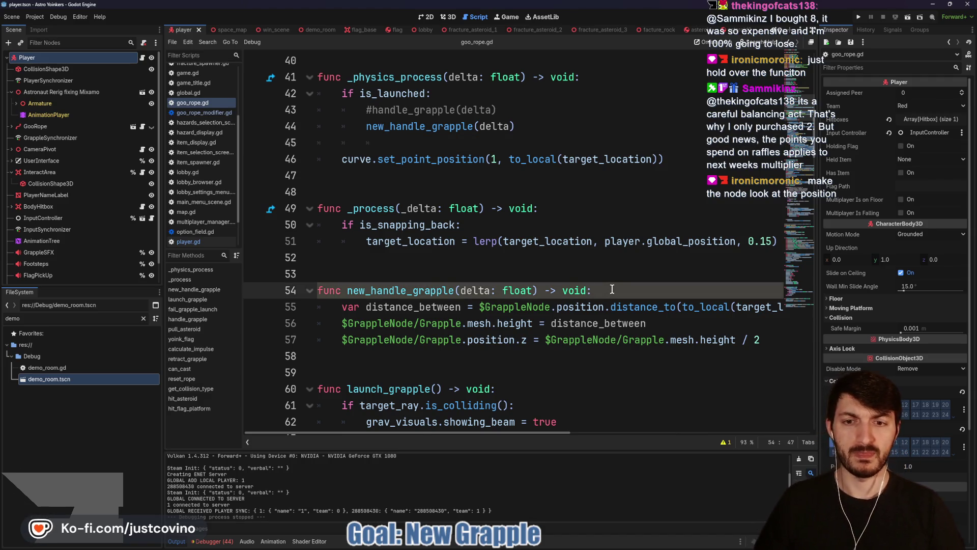
key(Return)
text($)
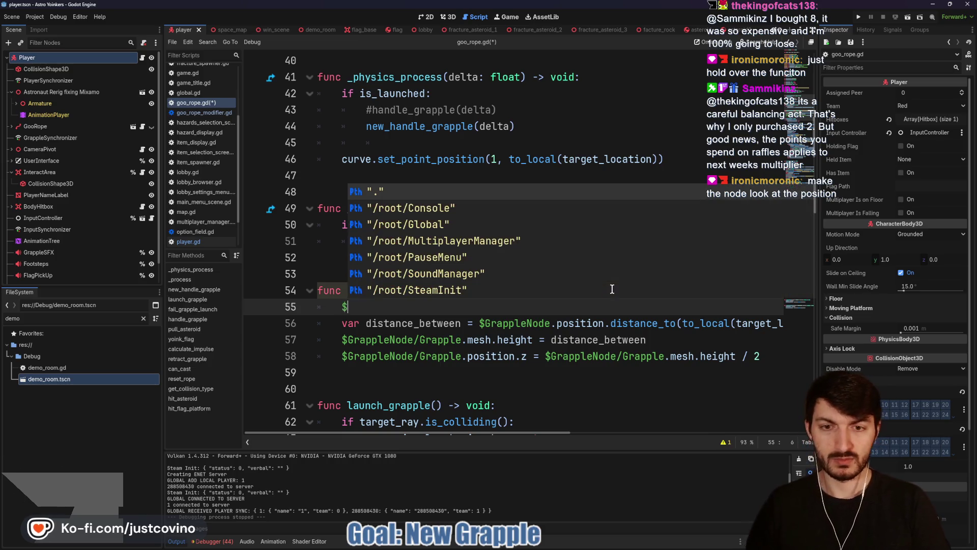
text(grapple)
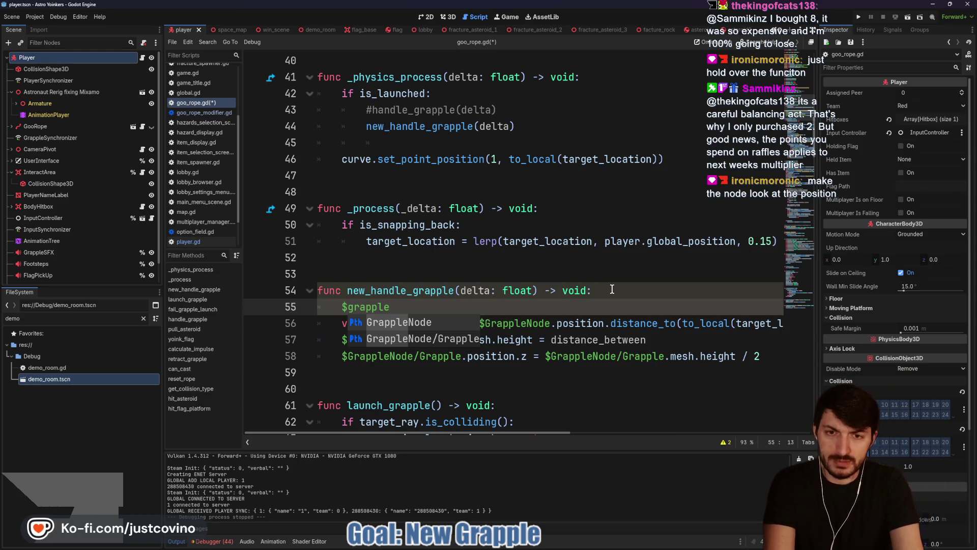
key(Return)
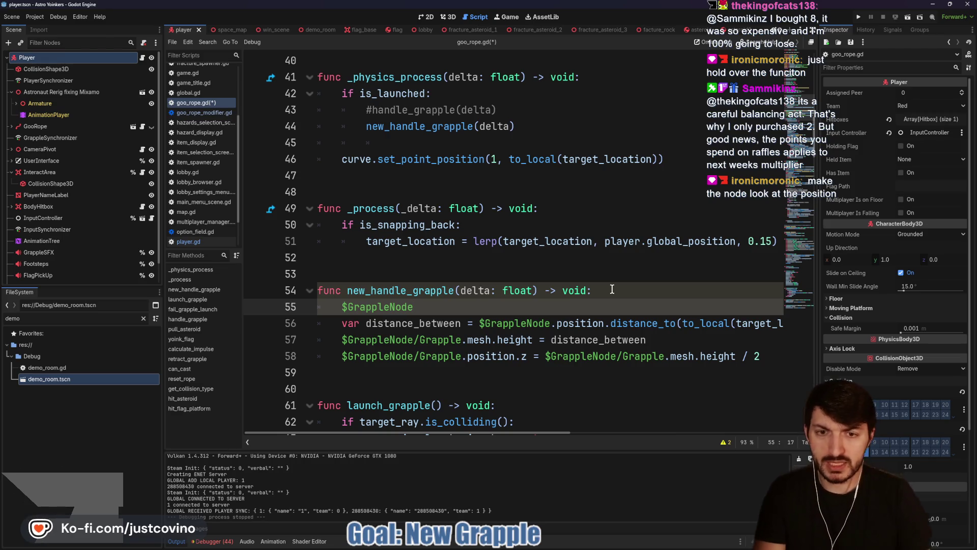
text(.look)
key(Return)
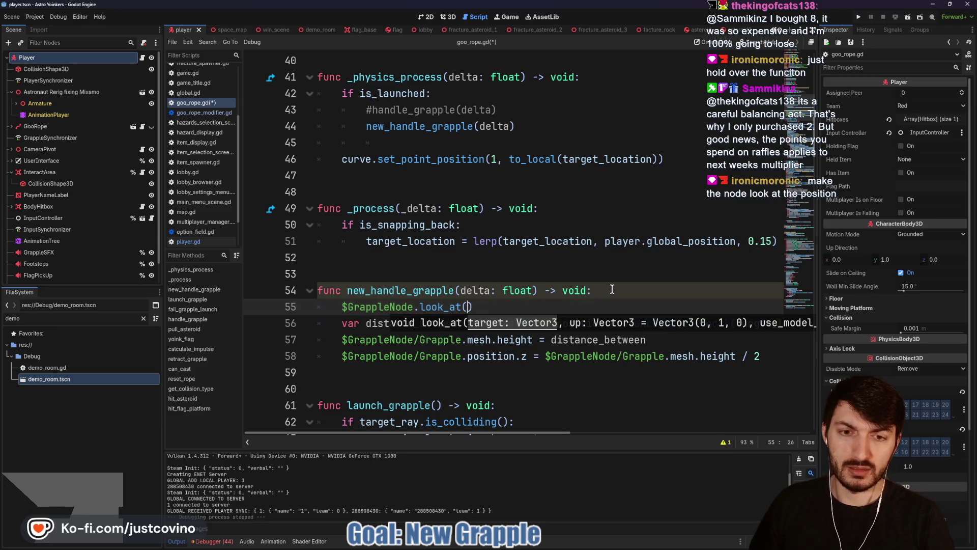
text(target)
key(Return)
key(ctrl+s)
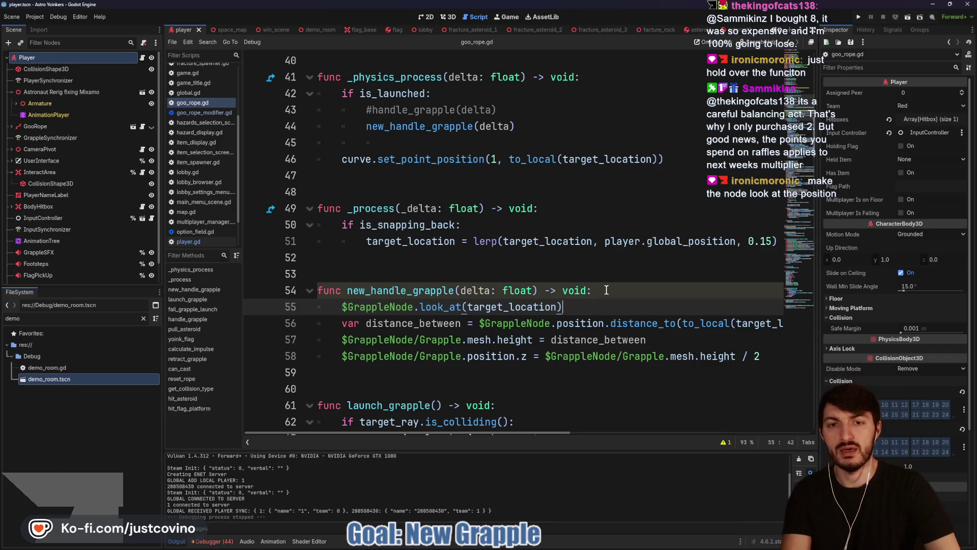
click(307, 29)
key(F6)
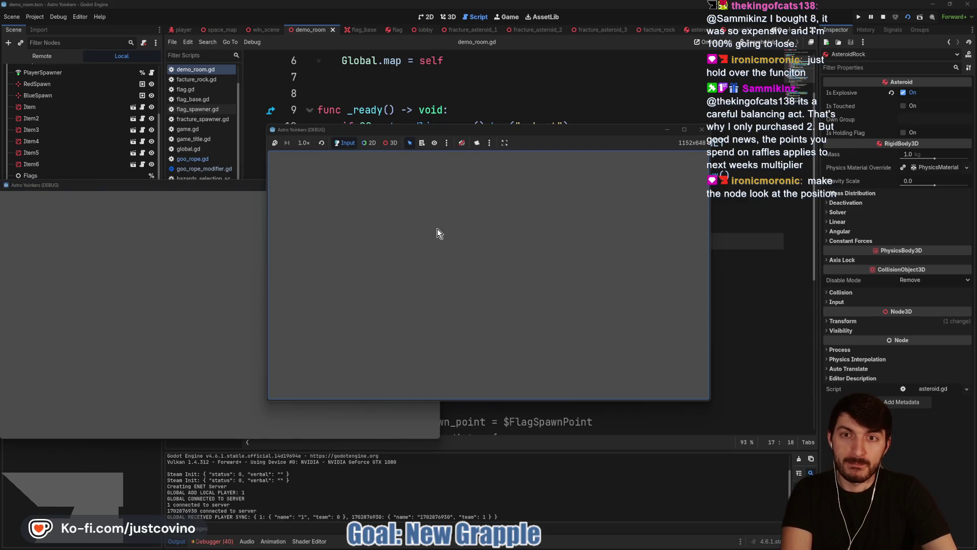
- Fire the grapple at the asteroid twice in the game window, then stop with F8
key(super)
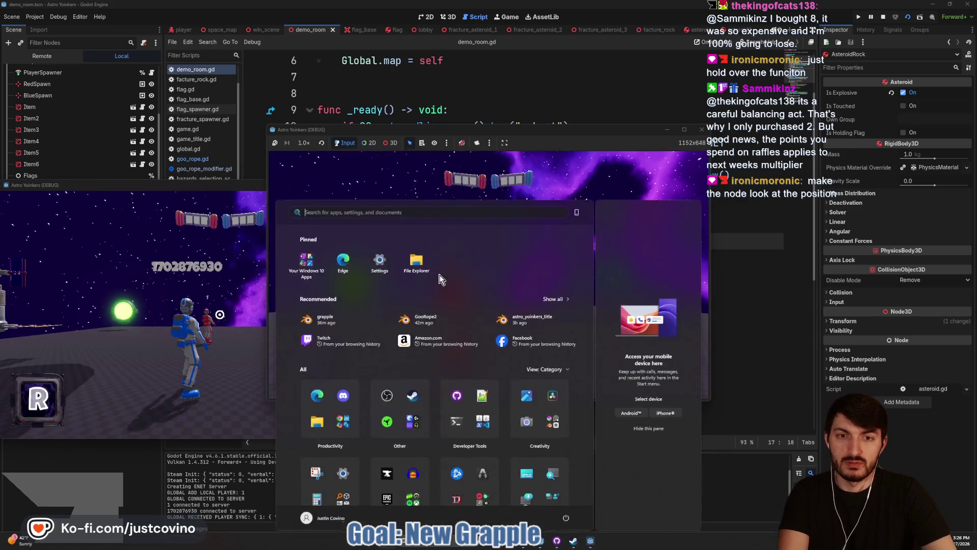
key(super)
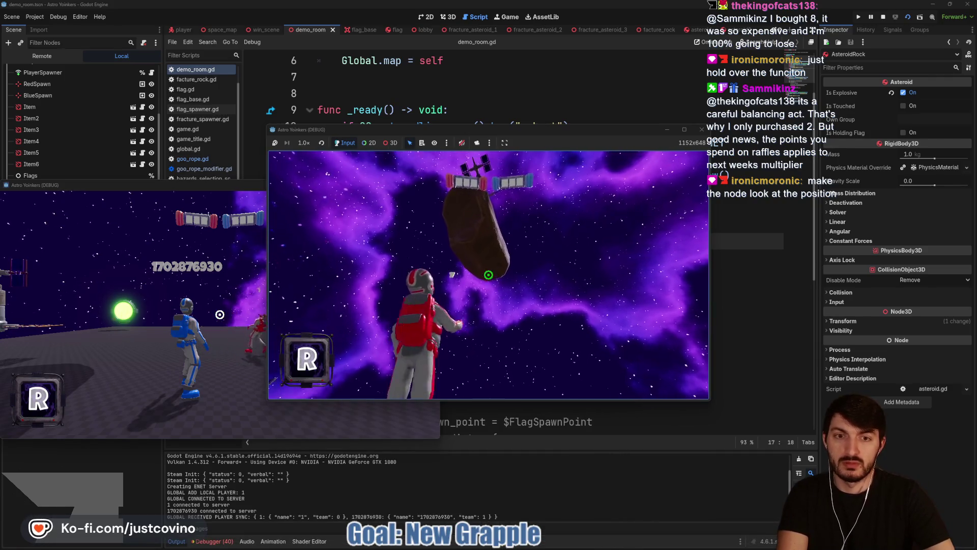
click(489, 275)
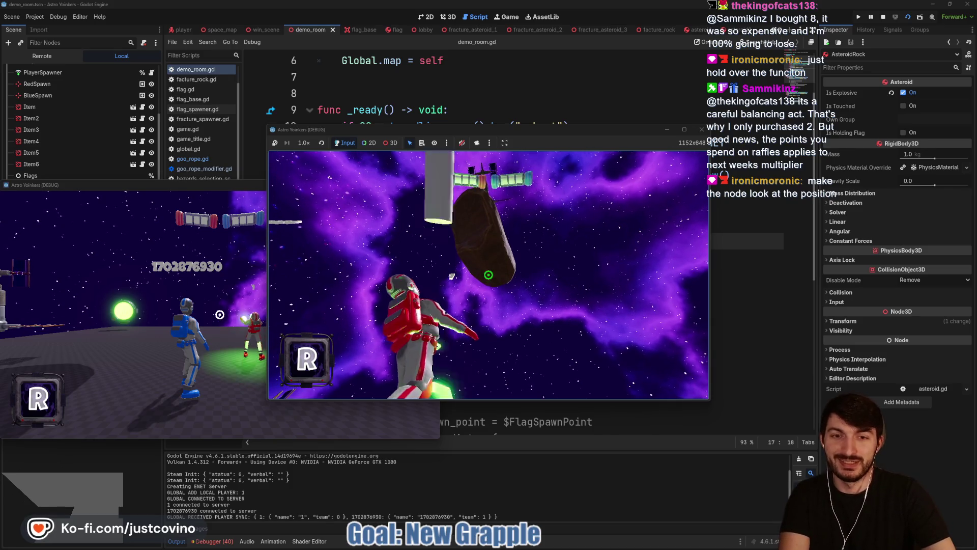
click(488, 275)
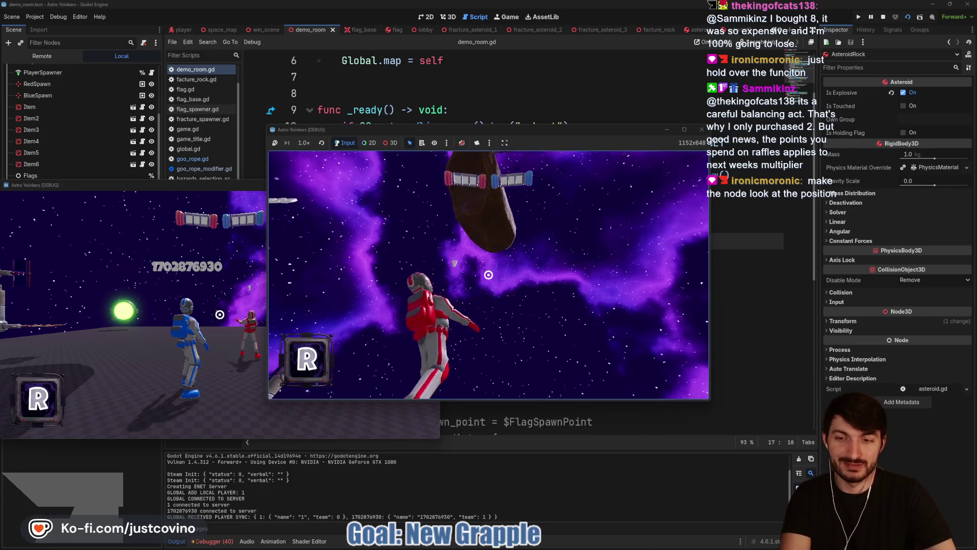
key(F8)
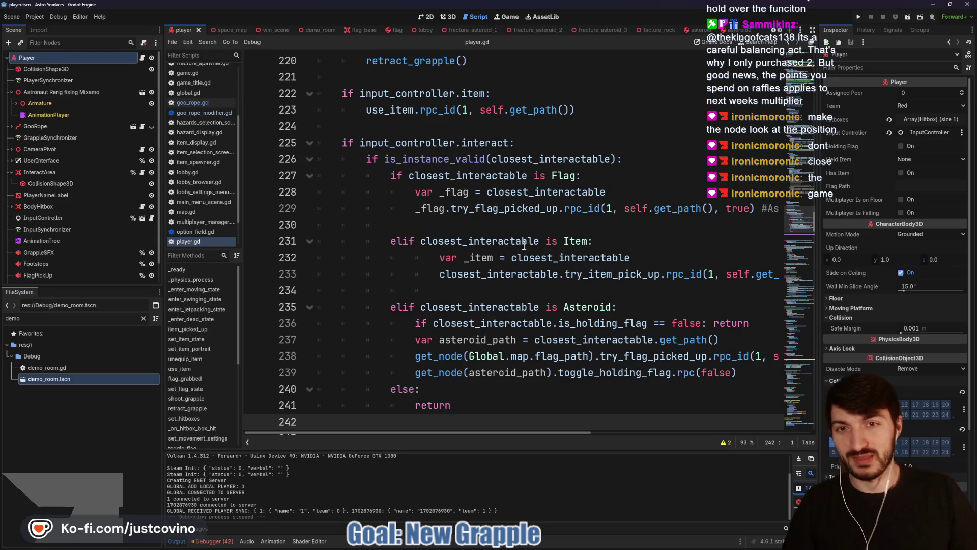
- Change the aim in goo_rope.gd to look_at(-target_location) and relaunch demo_room with F5
scroll(492, 236, up, 3)
scroll(461, 230, up, 12)
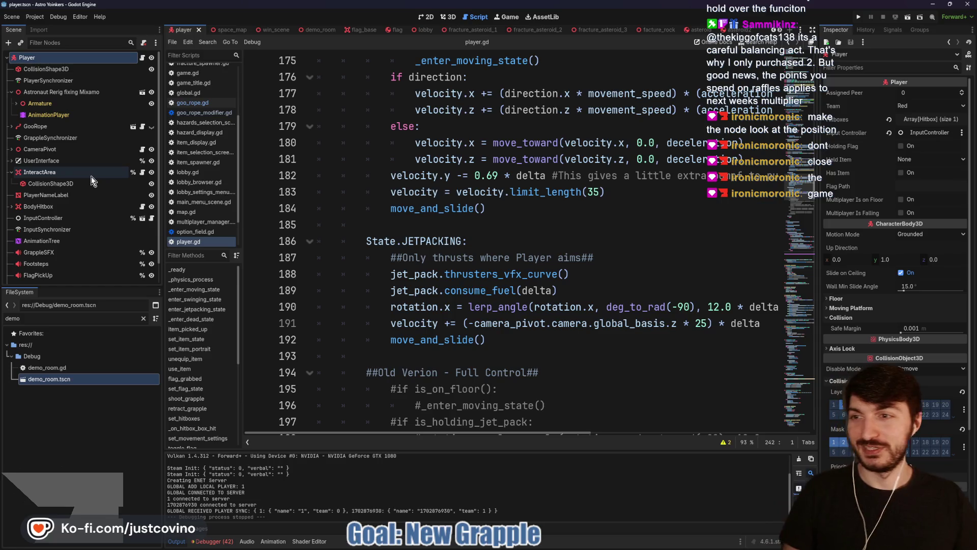
click(142, 127)
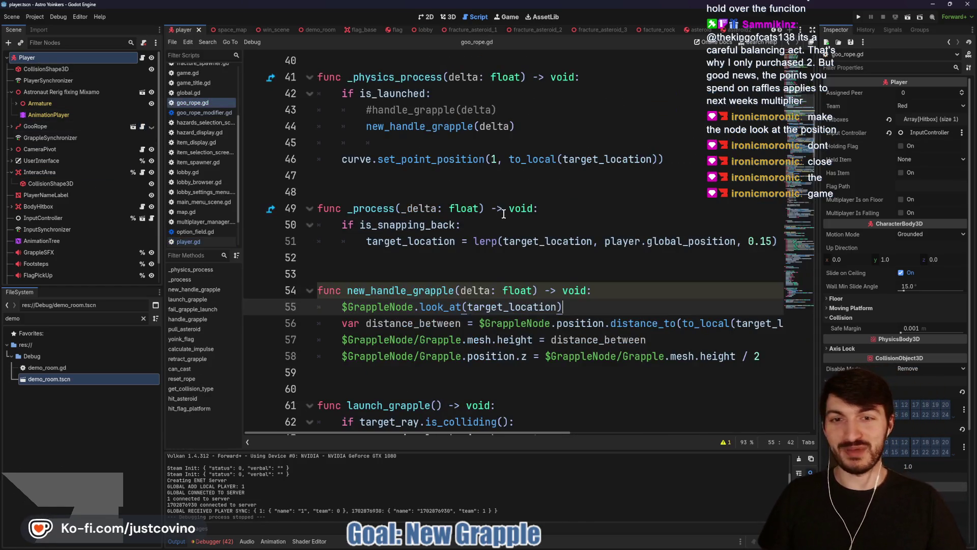
scroll(444, 266, down, 2)
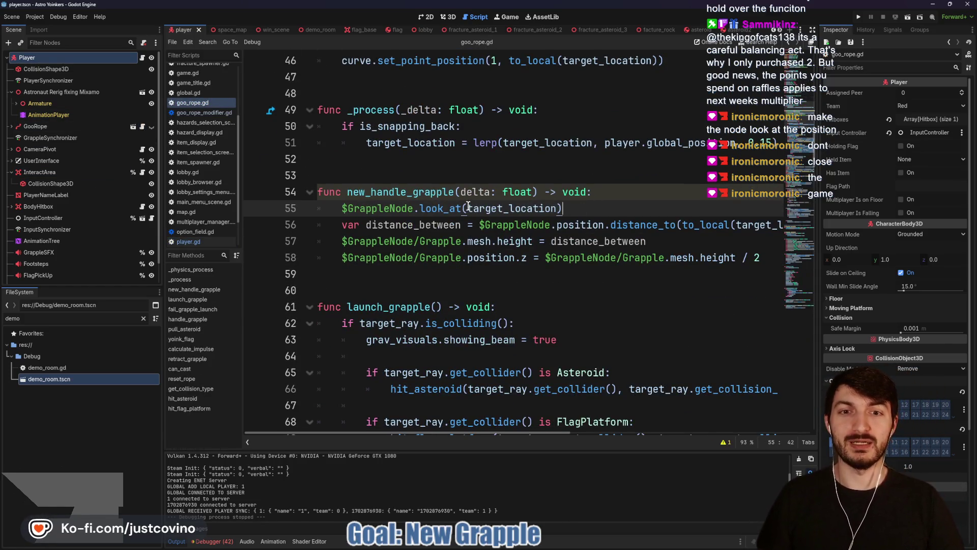
text(-)
click(570, 209)
click(311, 29)
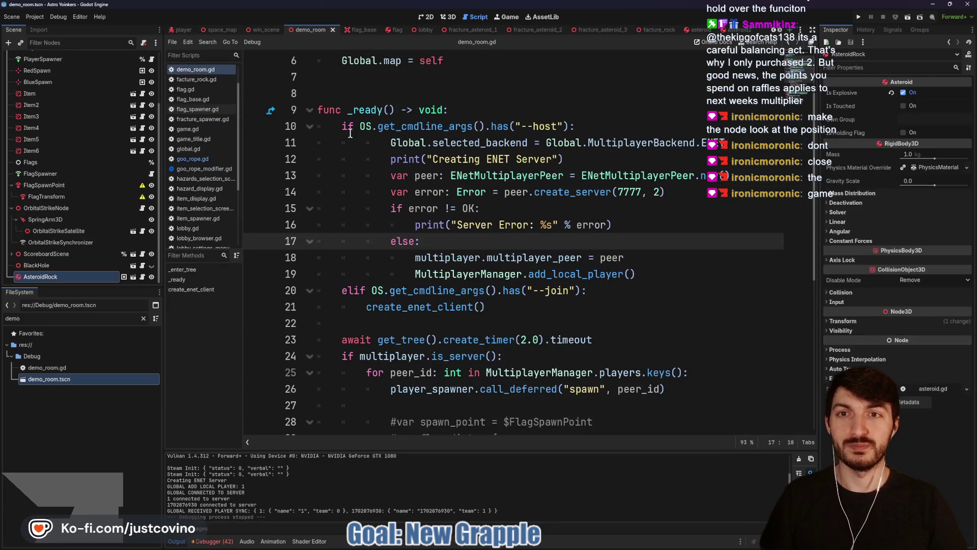
key(F5)
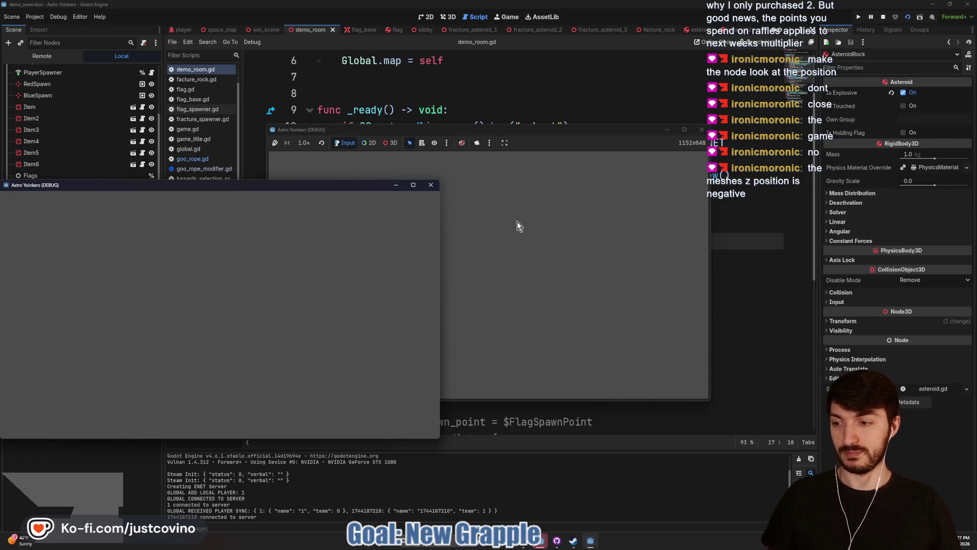
- Jump toward the asteroid to test the grapple, then stop the running game
key(space)
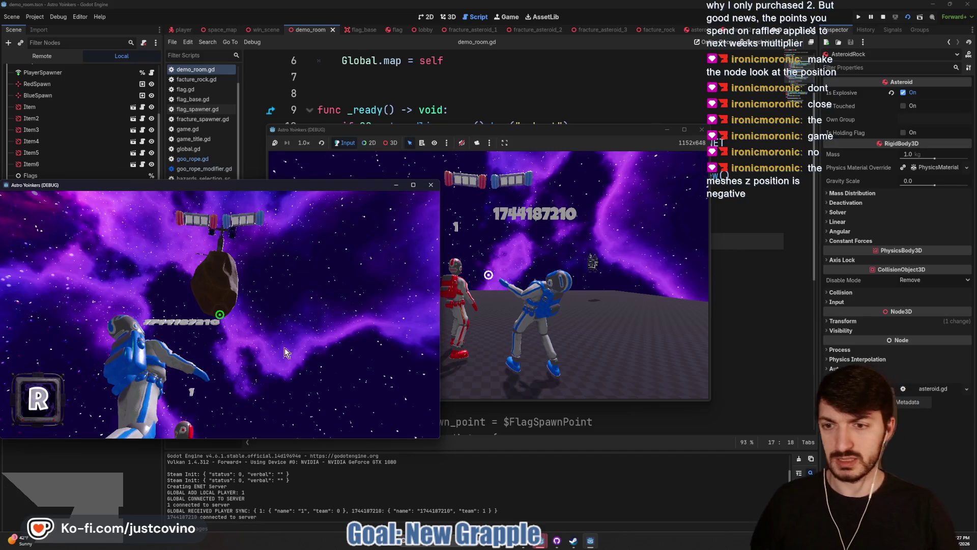
key(F8)
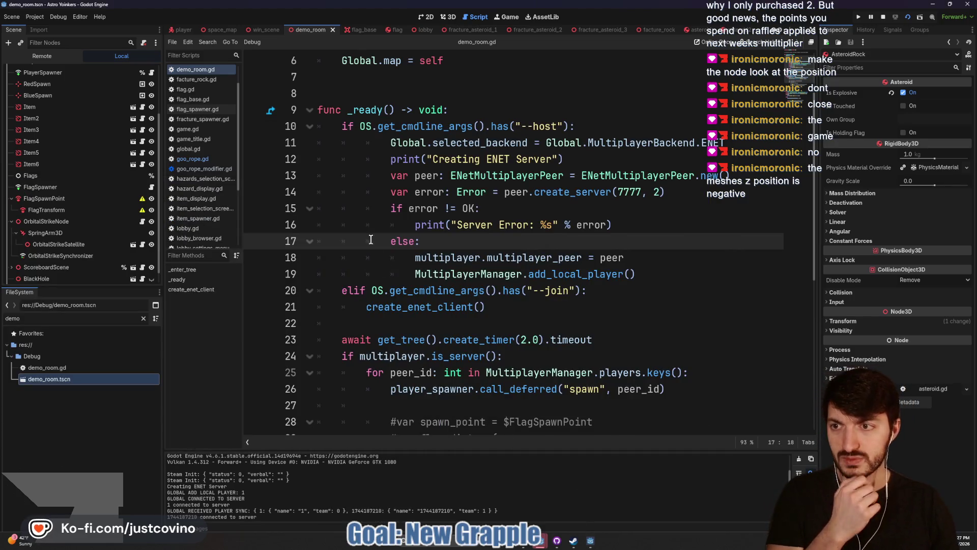
- Open goo_rope.gd from the player scene's GooRope node, then switch to the 3D view
click(182, 29)
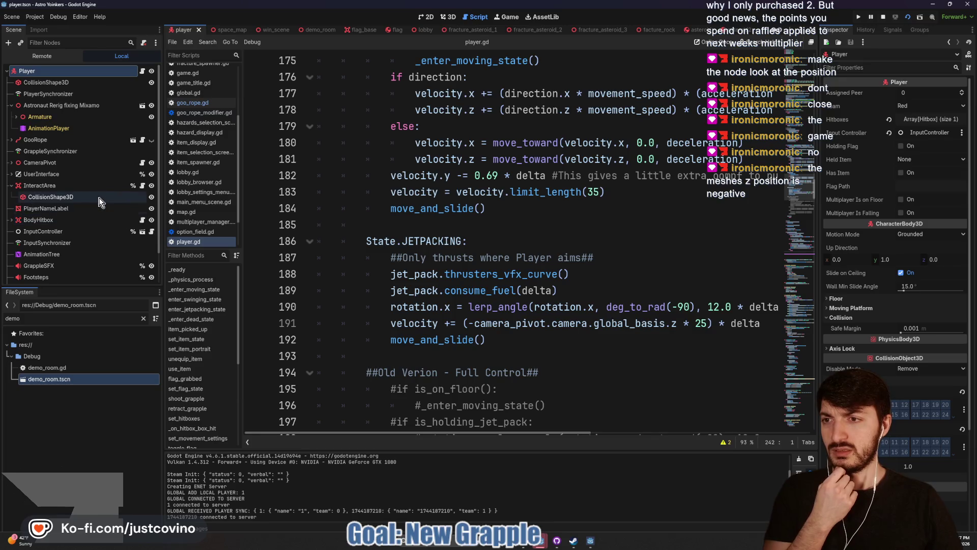
click(143, 140)
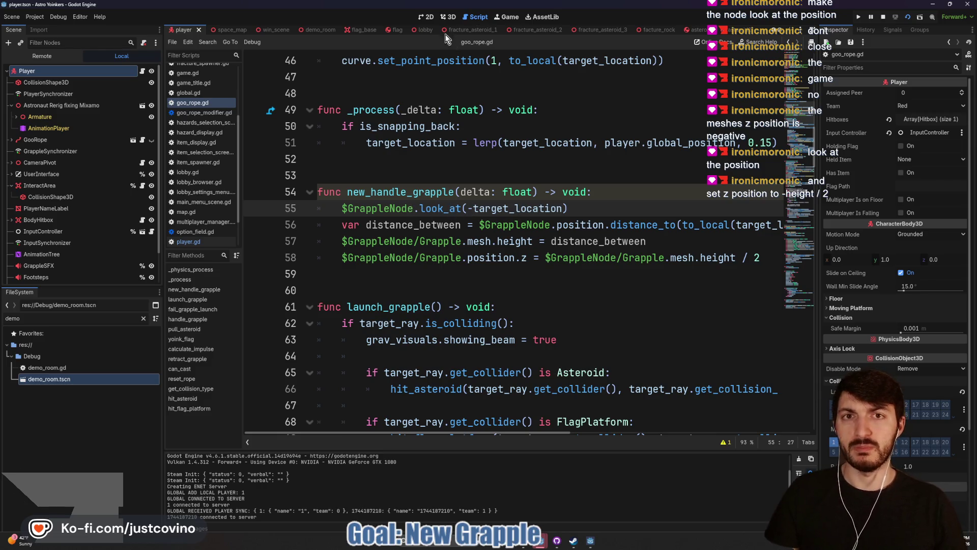
click(448, 17)
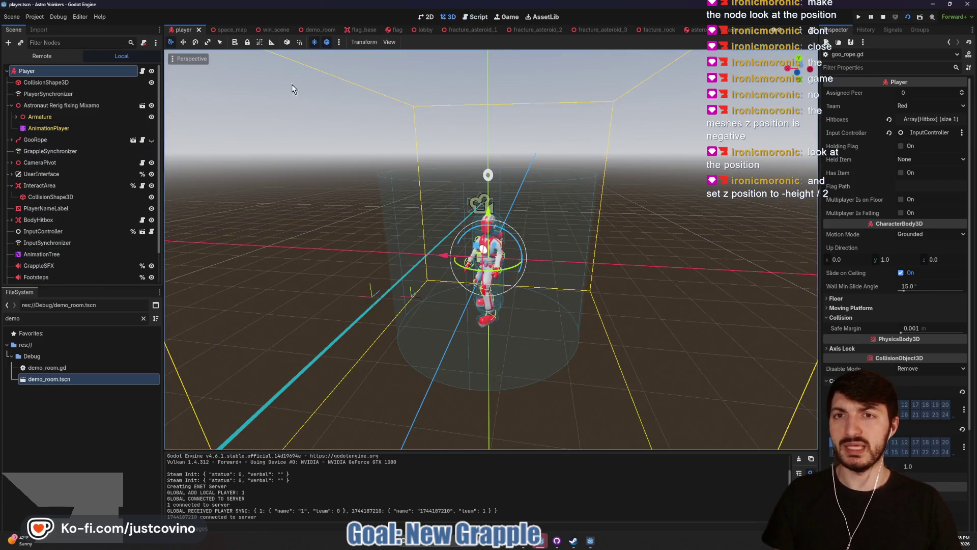
- Open goo_rope_modifier.tscn and highlight GrappleNode and its Grapple child with annotation arrows
click(133, 140)
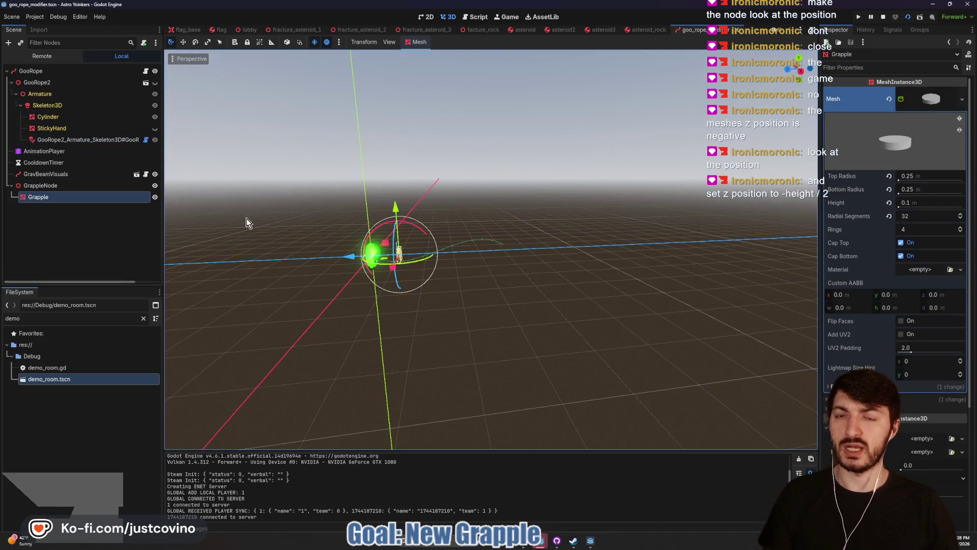
click(44, 186)
drag(106, 187, 359, 186)
drag(45, 204, 62, 273)
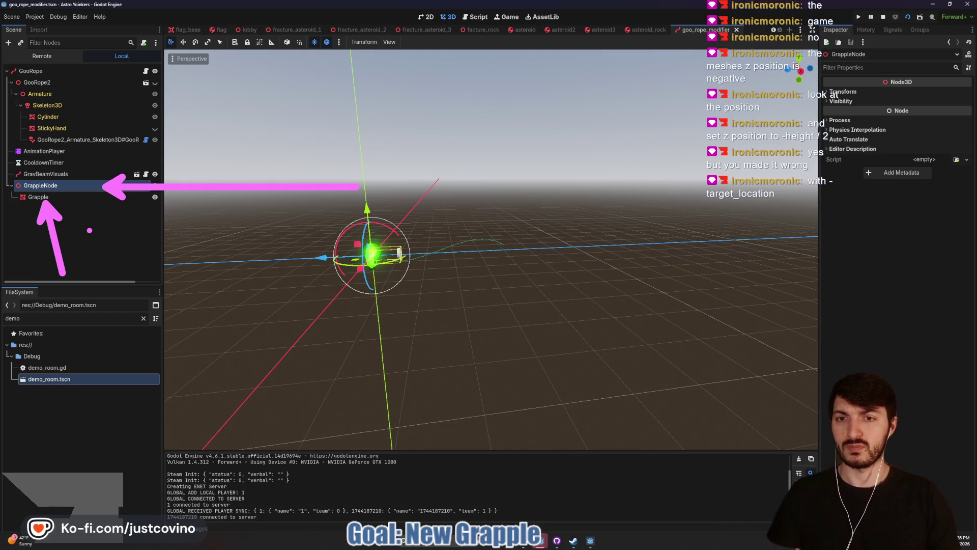
key(Escape)
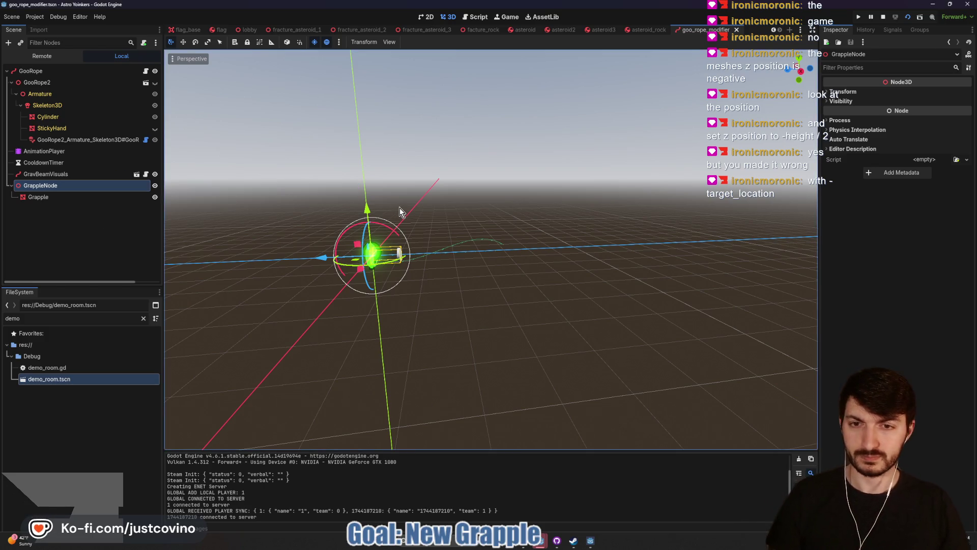
- Test-rotate GrappleNode around X, cancel it, and return to goo_rope.gd
mouse_move(385, 231)
mouse_down()
mouse_move(358, 212)
mouse_move(365, 222)
mouse_up()
right_click(364, 222)
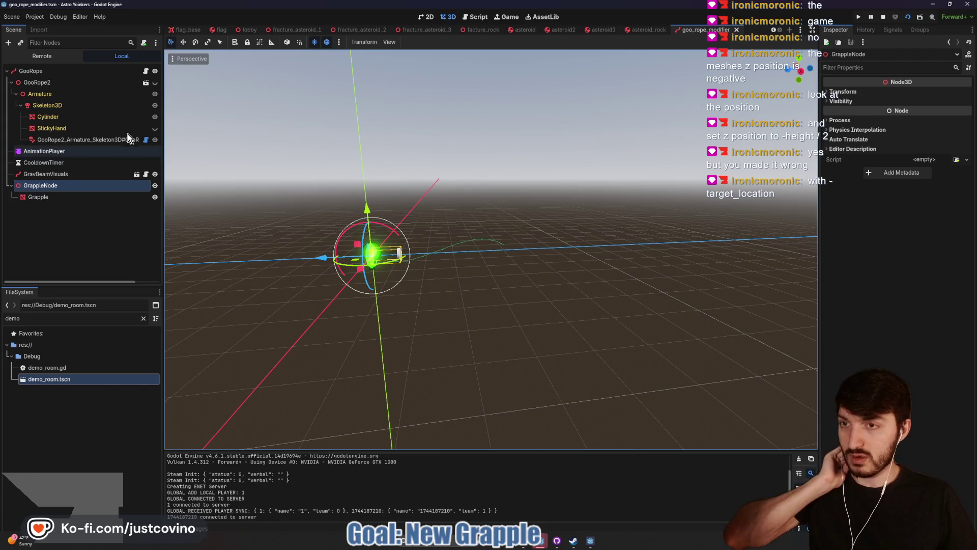
click(145, 71)
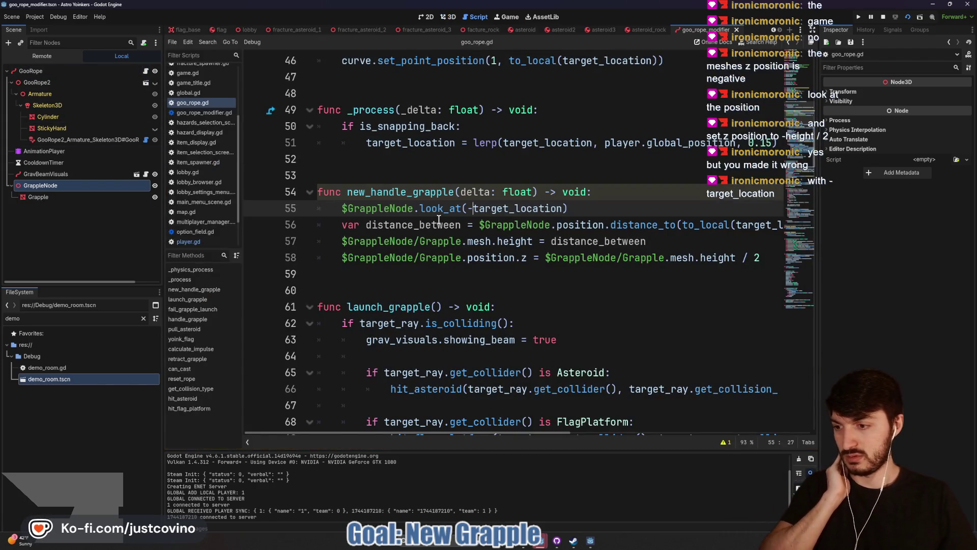
- Change line 55 to look_at(target_location) by removing the minus sign
double_click(523, 210)
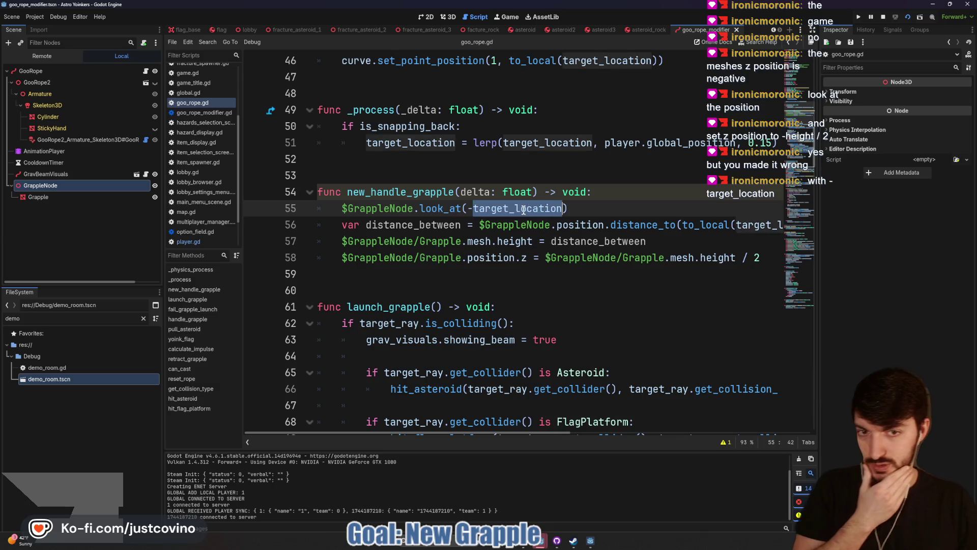
click(471, 210)
key(BackSpace)
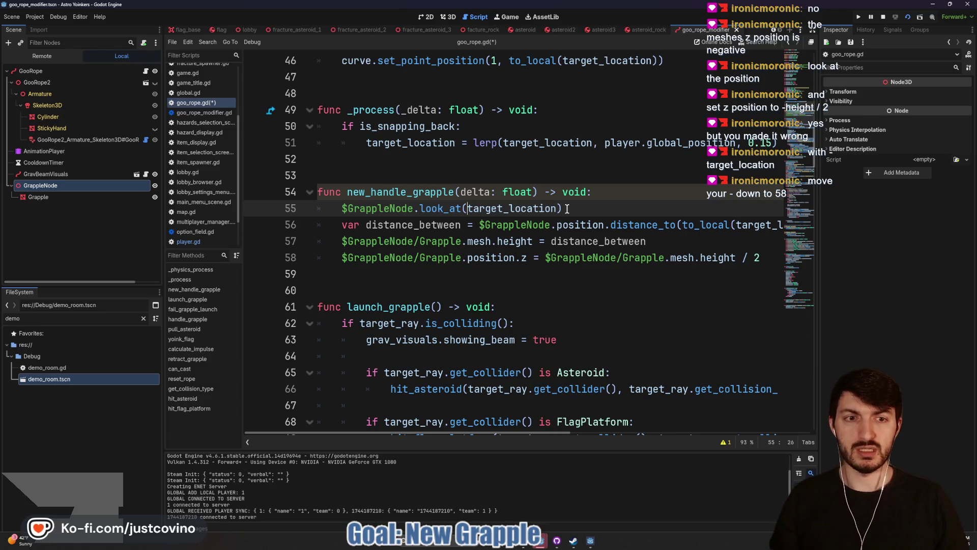
- Negate $GrappleNode/Grapple.mesh.height on line 58, then save and run the game
click(545, 258)
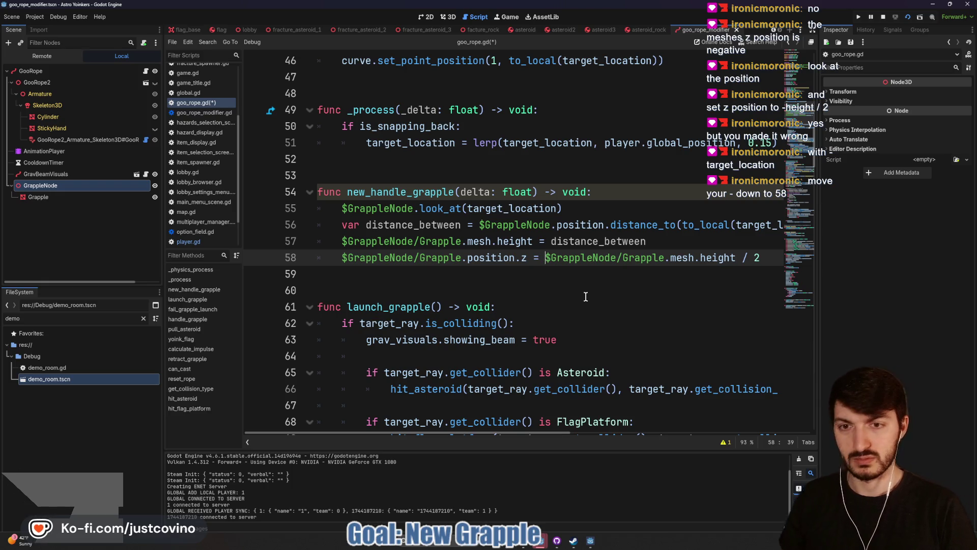
text(-)
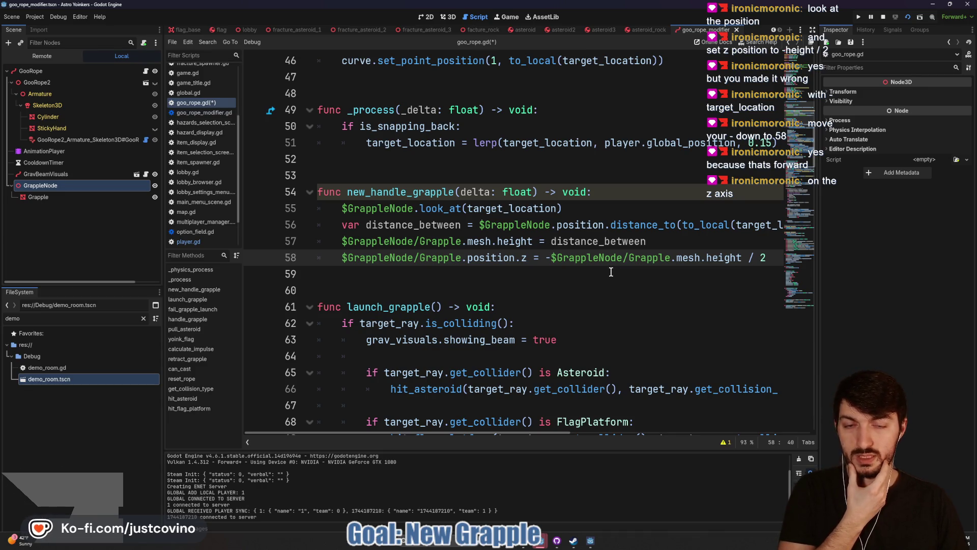
click(611, 272)
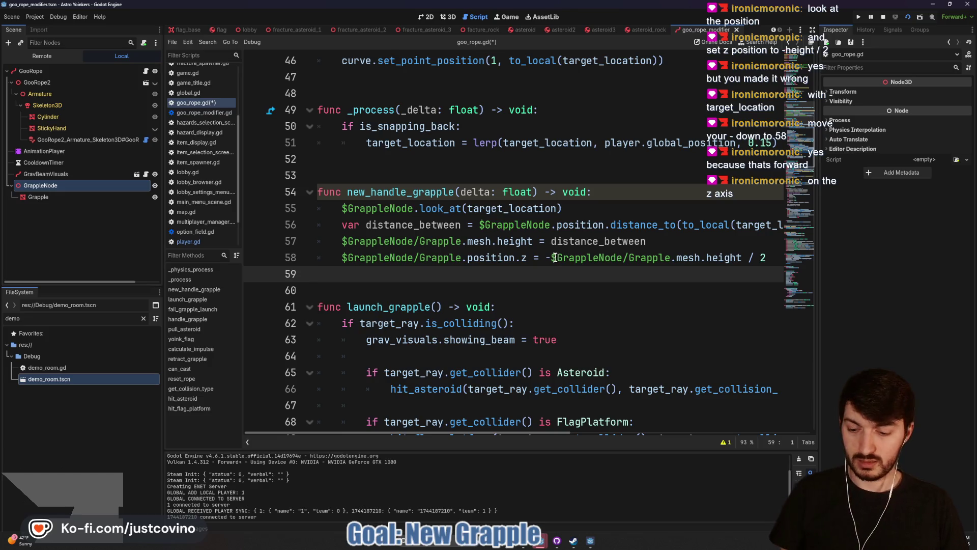
key(F5)
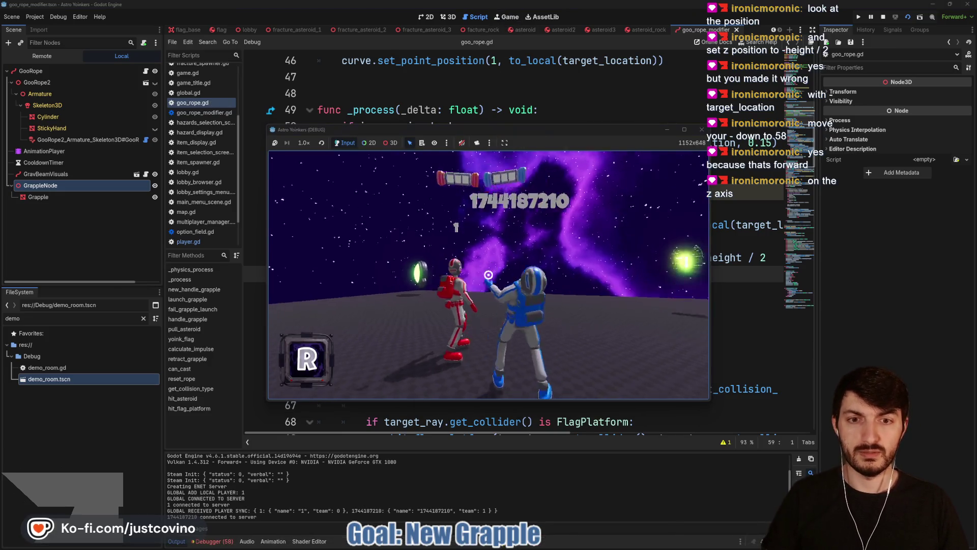
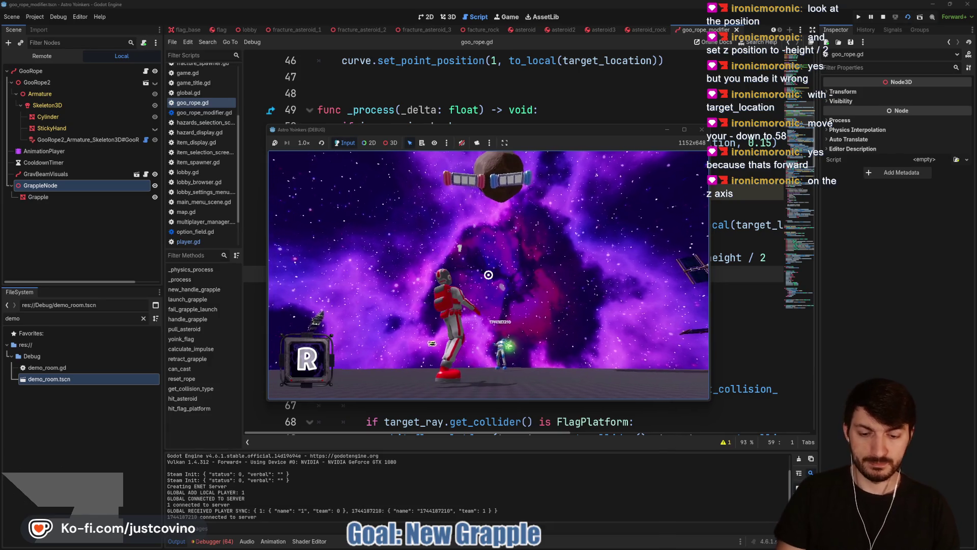
- Leave the debug game window and scroll down through goo_rope.gd in the script editor
click(449, 274)
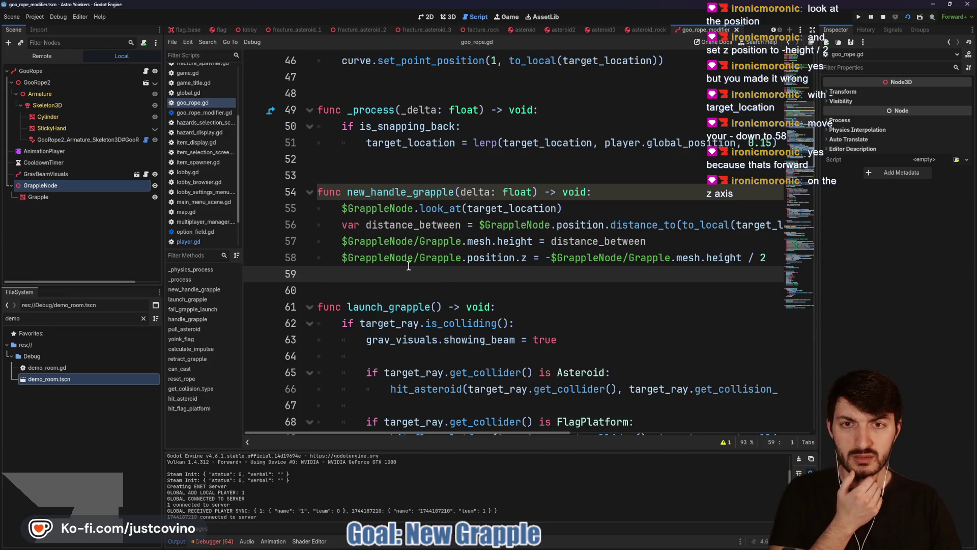
scroll(408, 265, down, 3)
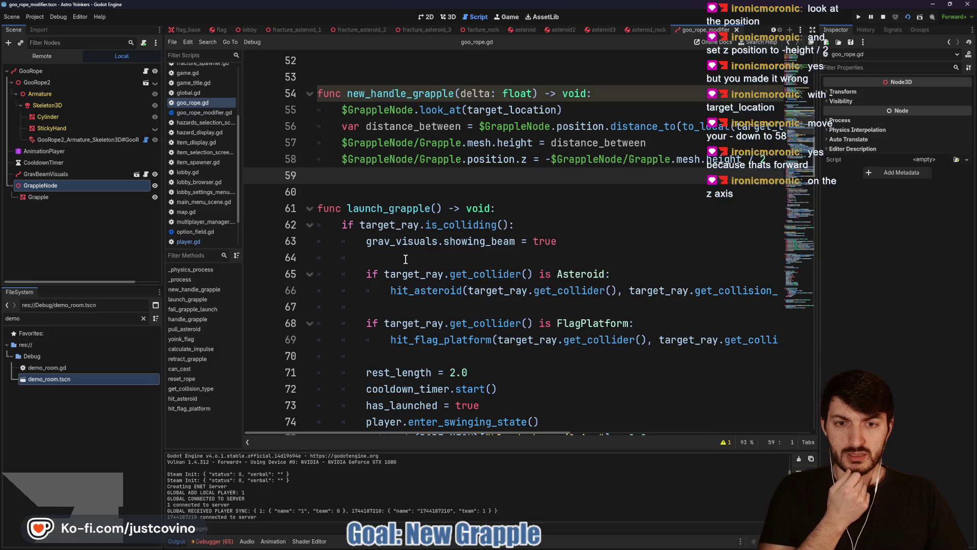
scroll(406, 259, down, 4)
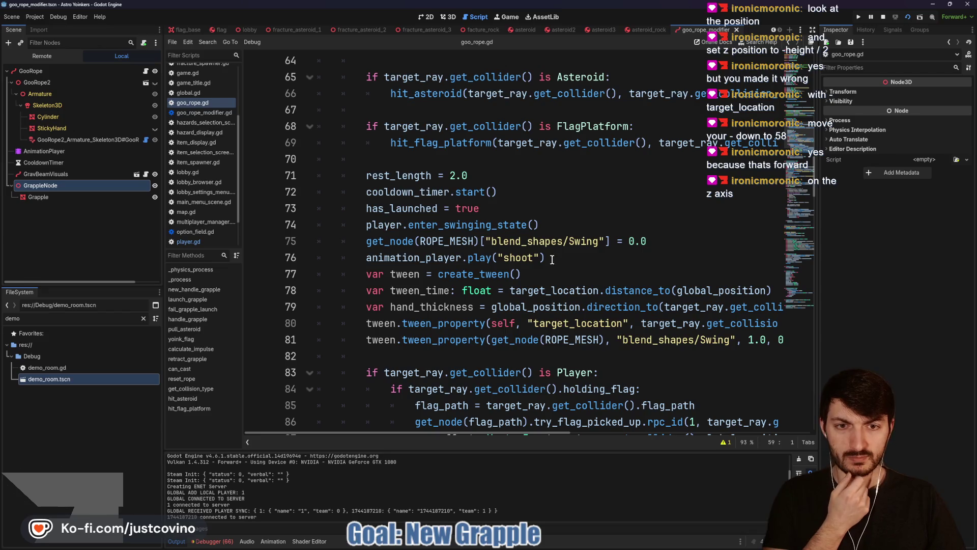
click(359, 243)
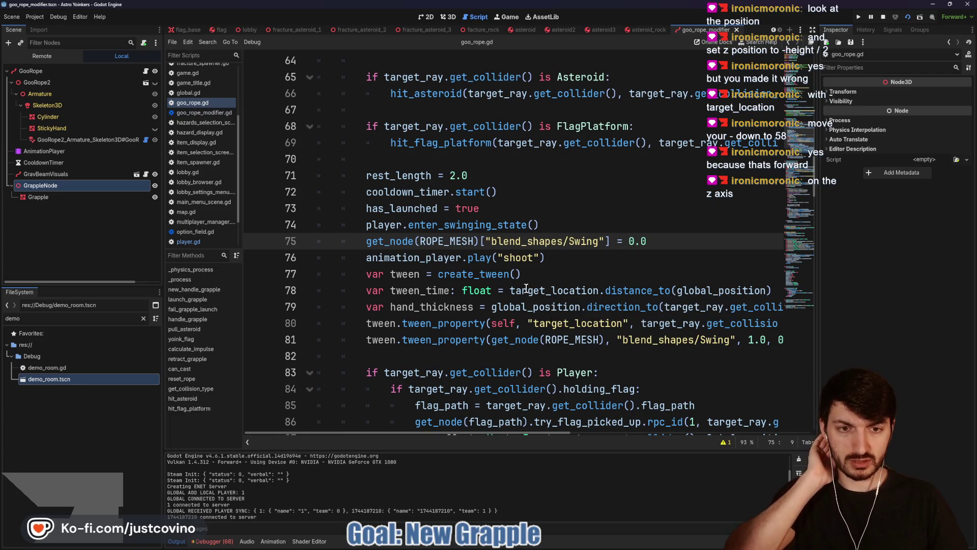
double_click(528, 291)
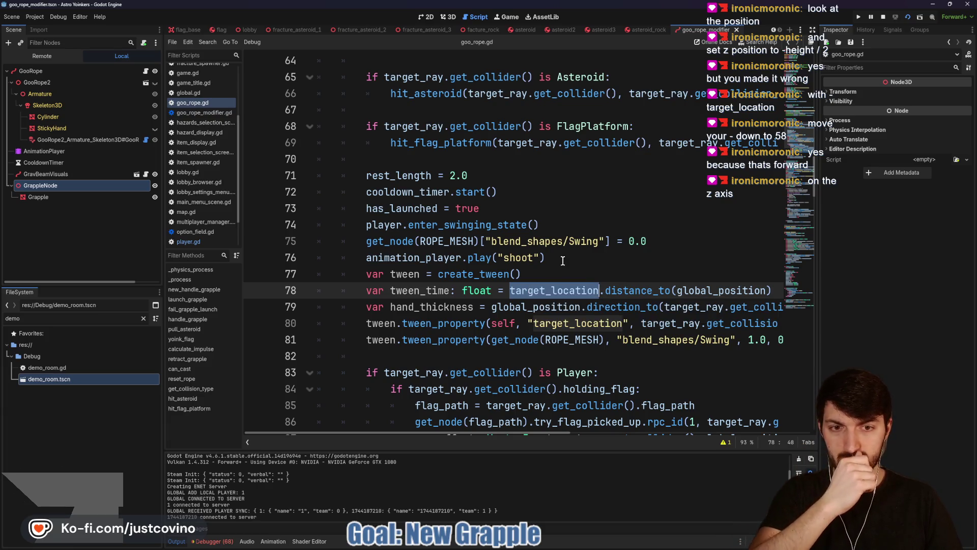
scroll(553, 263, down, 1)
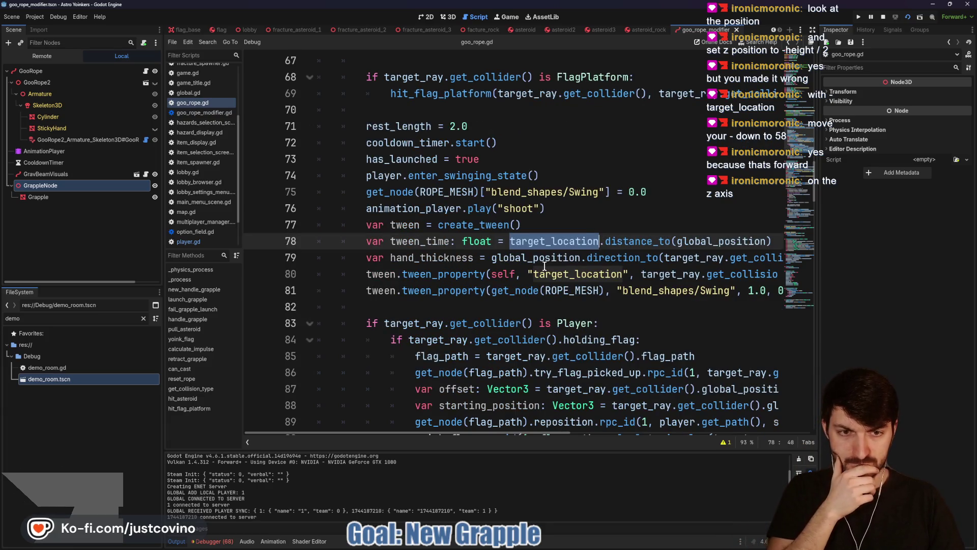
scroll(548, 289, right, 5)
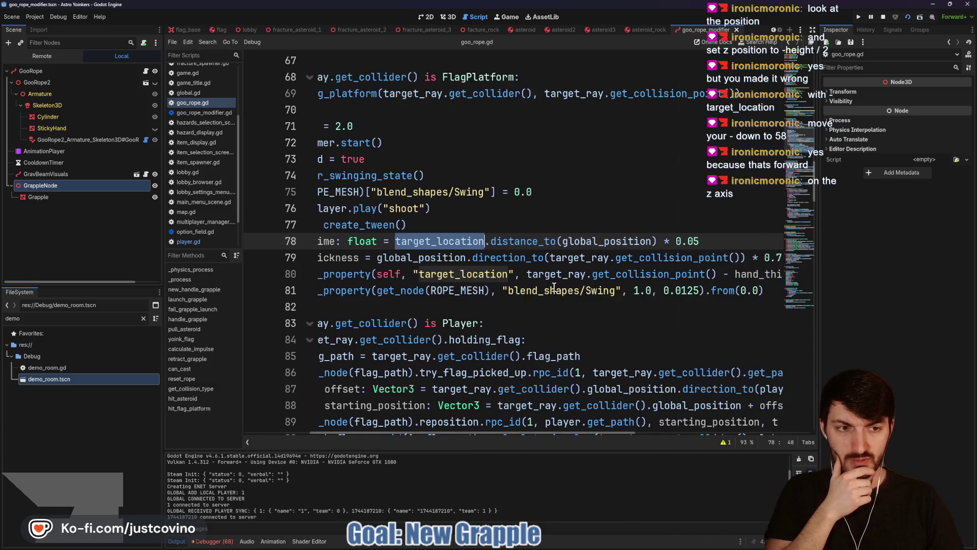
scroll(558, 287, right, 5)
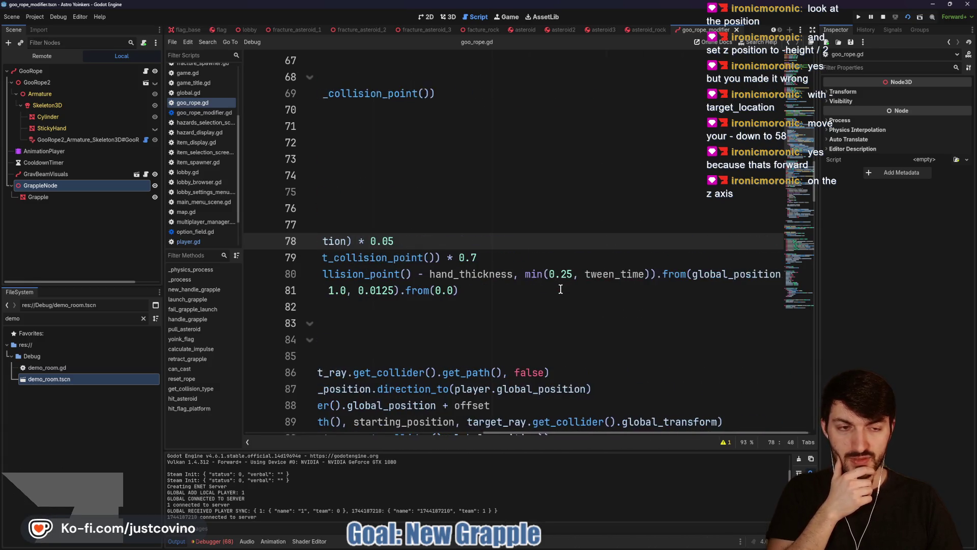
scroll(562, 288, left, 10)
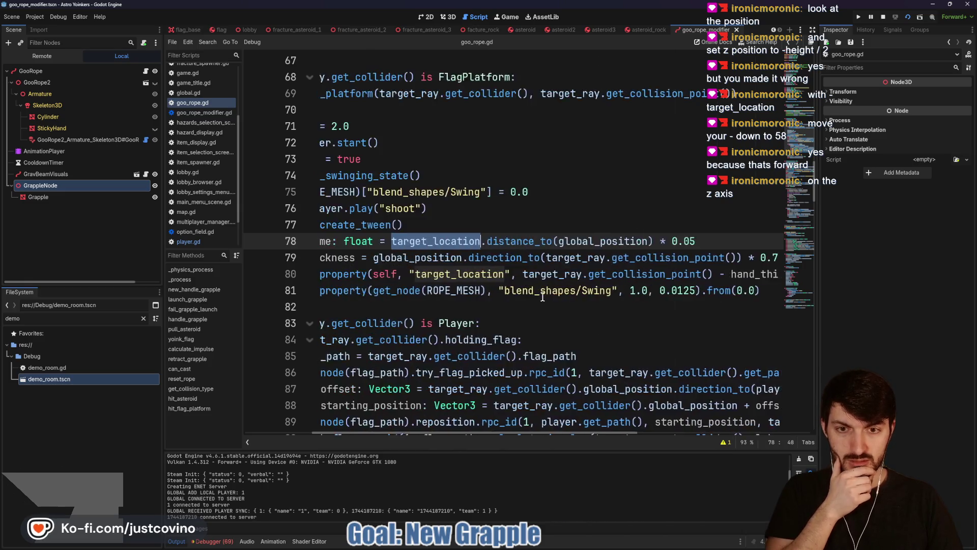
scroll(526, 297, down, 2)
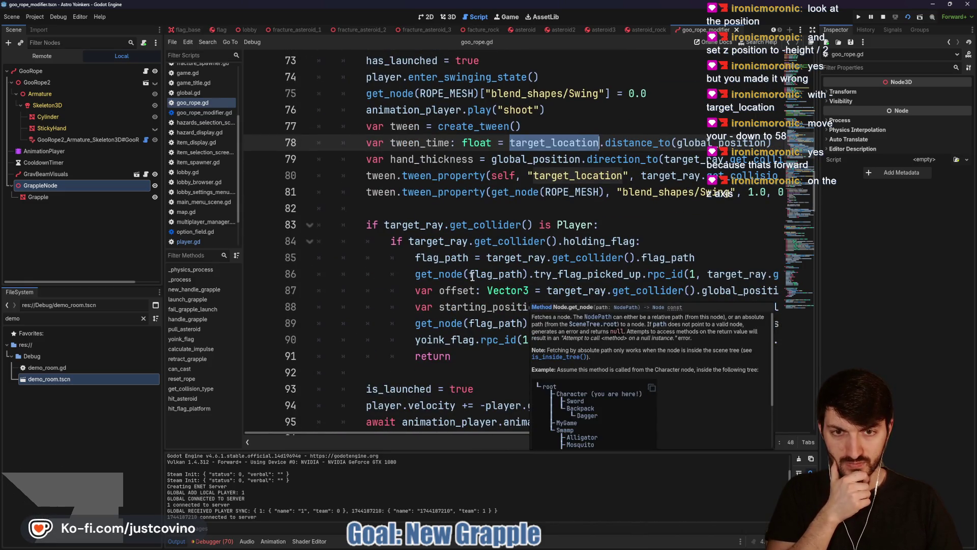
scroll(505, 261, up, 1)
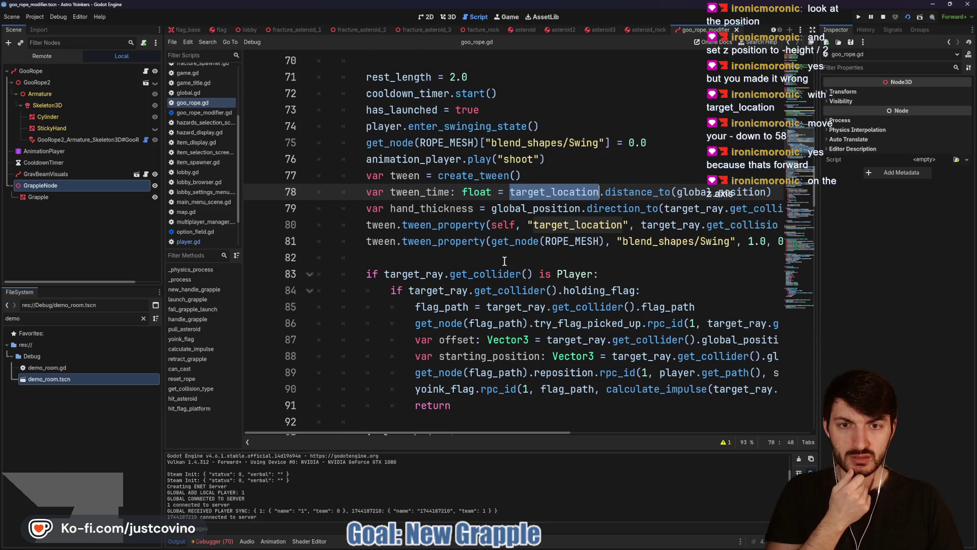
scroll(493, 275, up, 5)
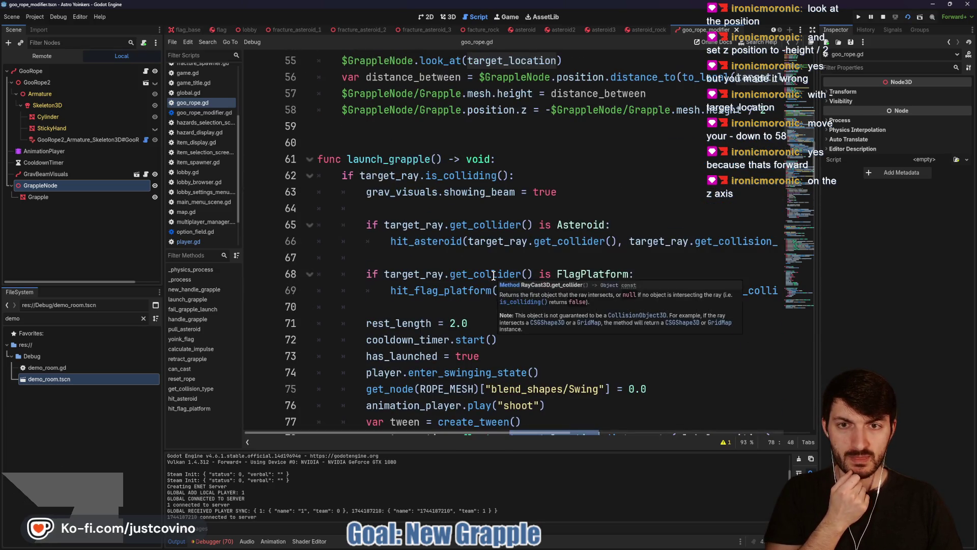
scroll(493, 275, up, 4)
scroll(493, 276, up, 3)
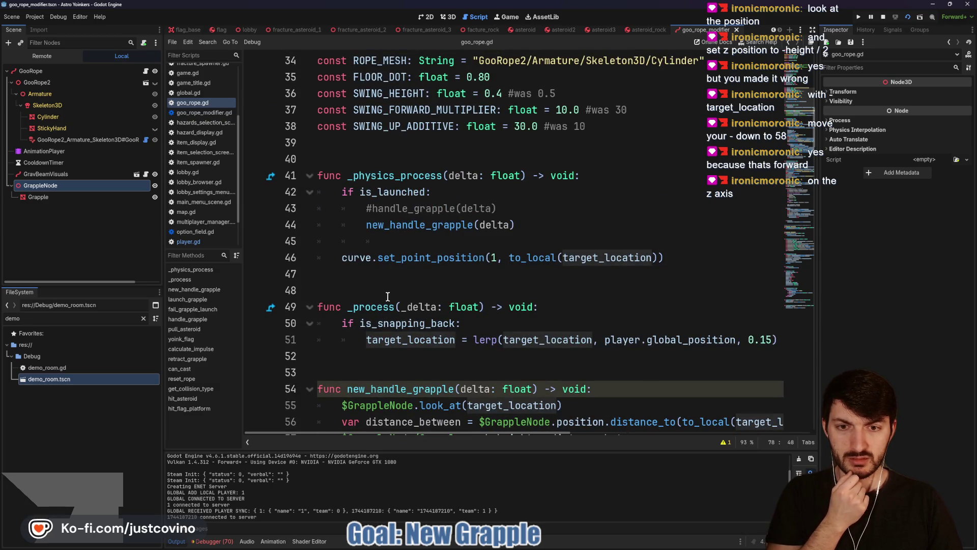
- Highlight new_handle_grapple's occurrences and find the commented handle_grapple call in _physics_process
double_click(410, 226)
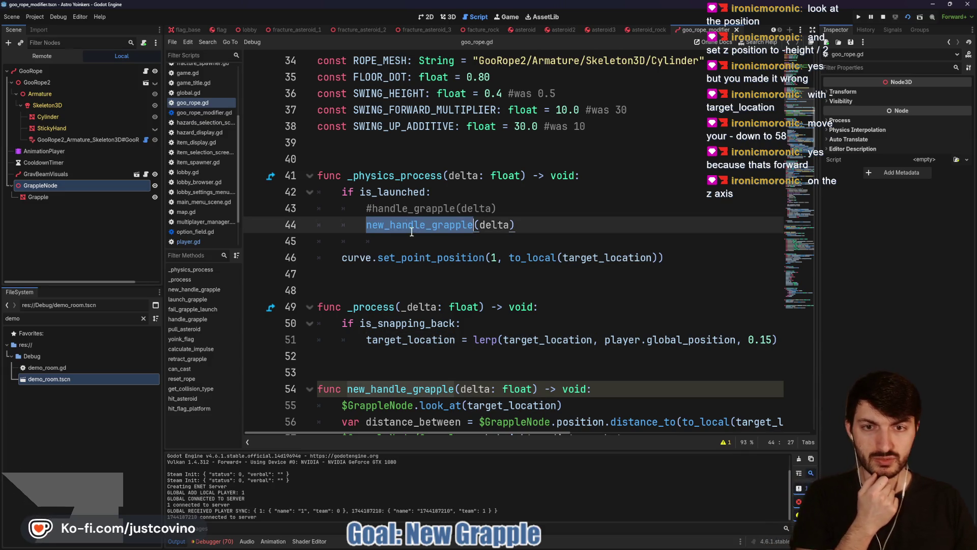
scroll(401, 270, down, 4)
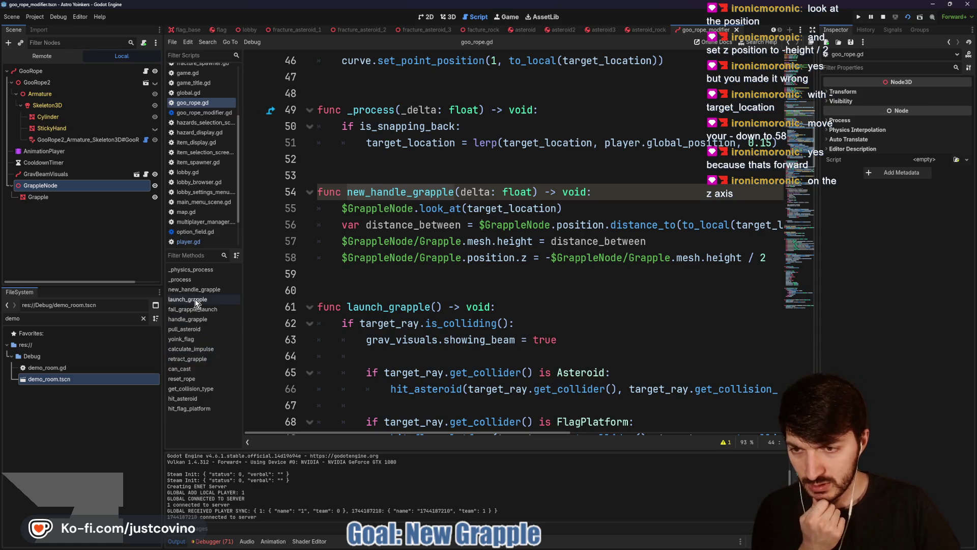
scroll(394, 284, up, 3)
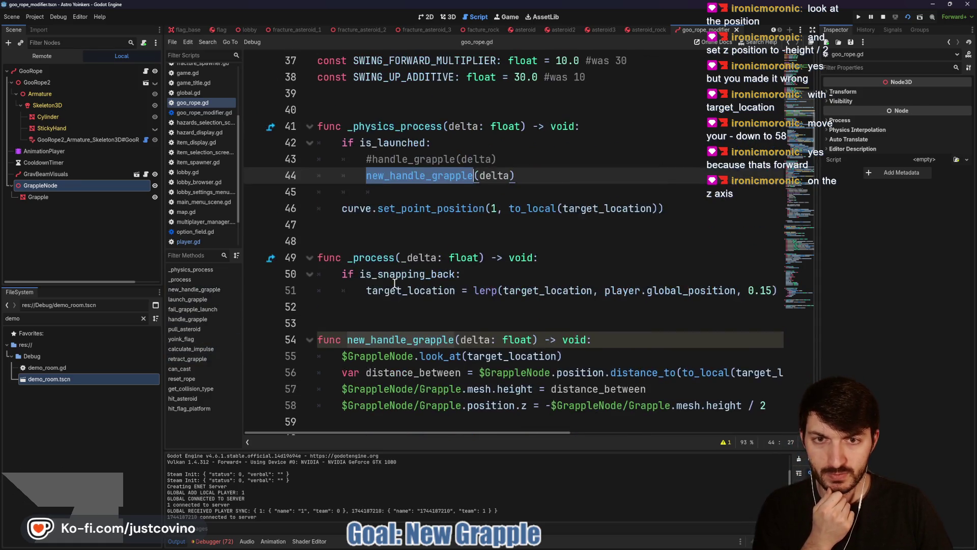
click(372, 159)
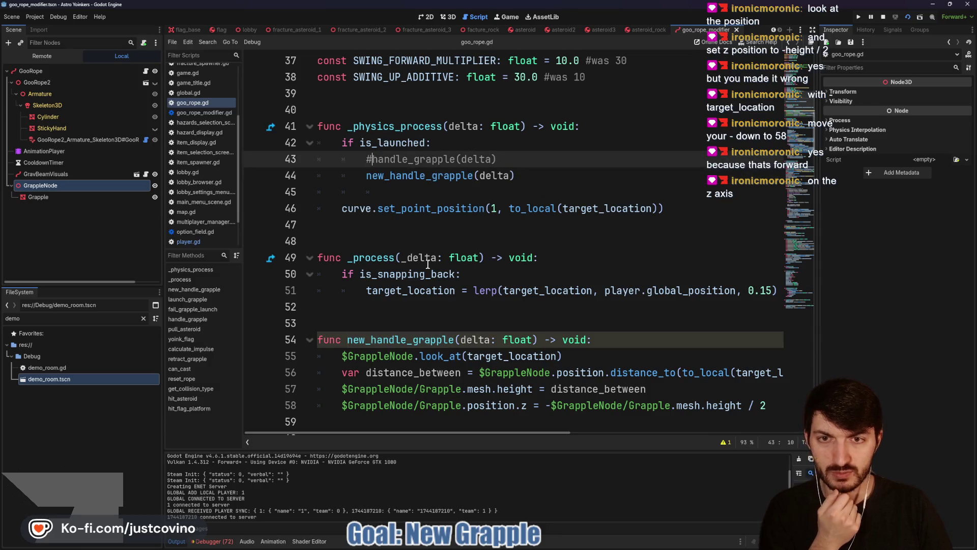
- Review the handle_grapple function, uncomment handle_grapple(delta) on line 43, and run the game with F5
click(188, 319)
scroll(464, 308, down, 2)
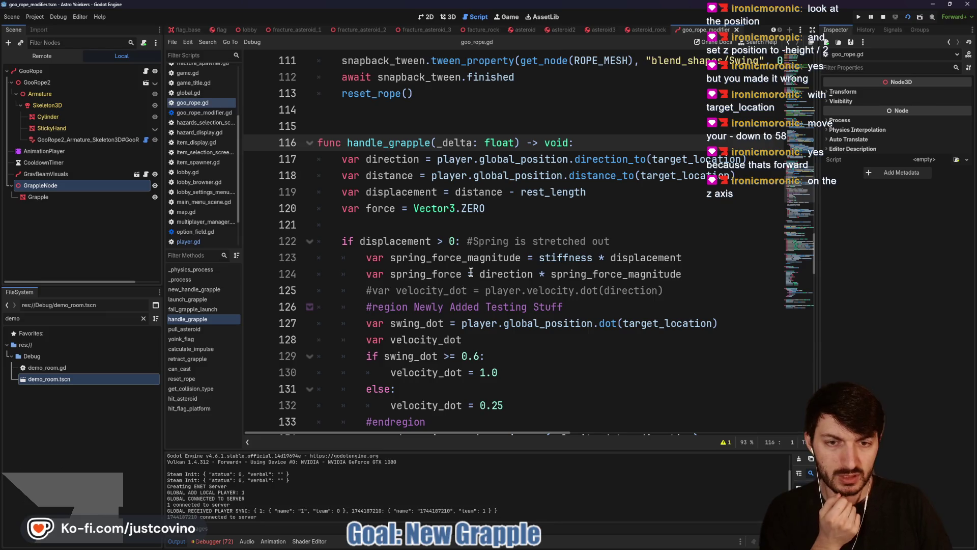
scroll(474, 276, down, 3)
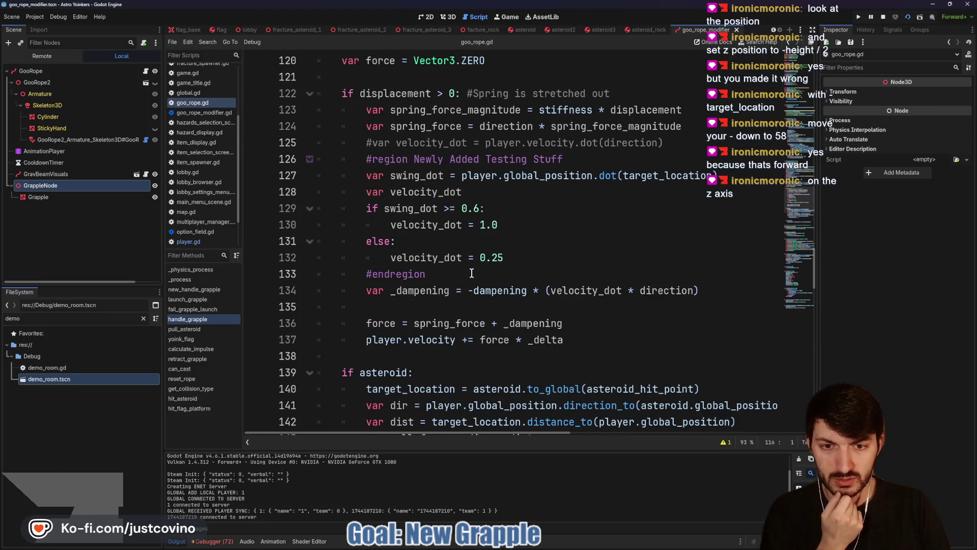
scroll(472, 274, down, 3)
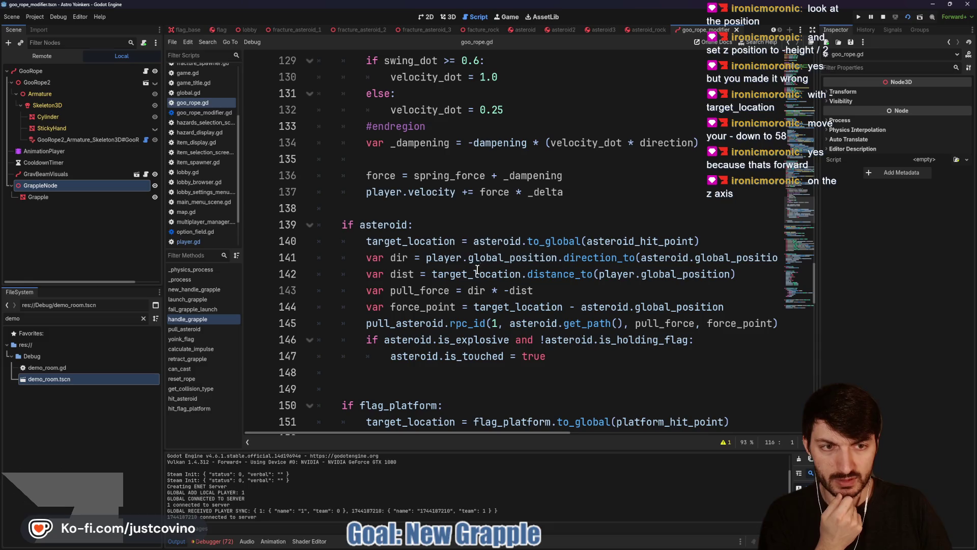
scroll(466, 273, up, 20)
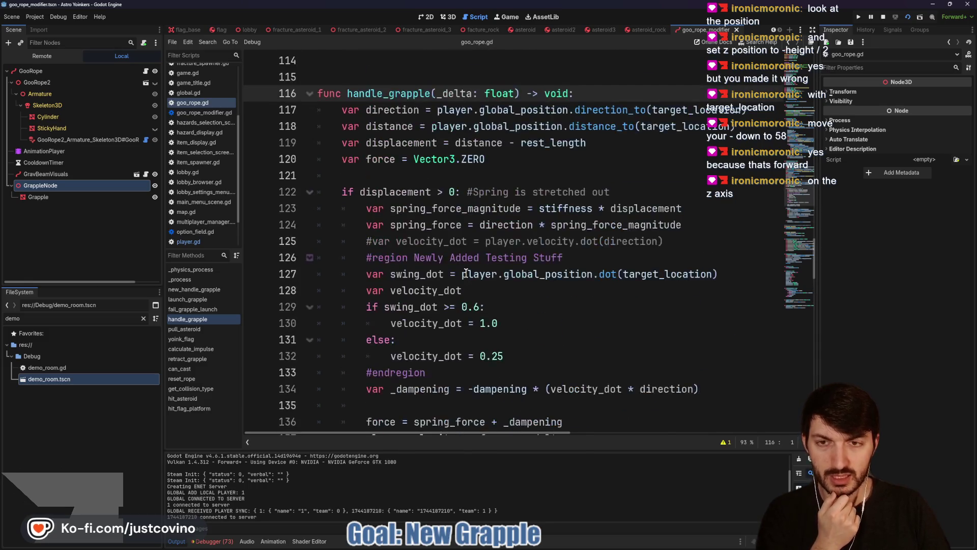
scroll(486, 282, up, 7)
scroll(444, 283, down, 3)
click(371, 275)
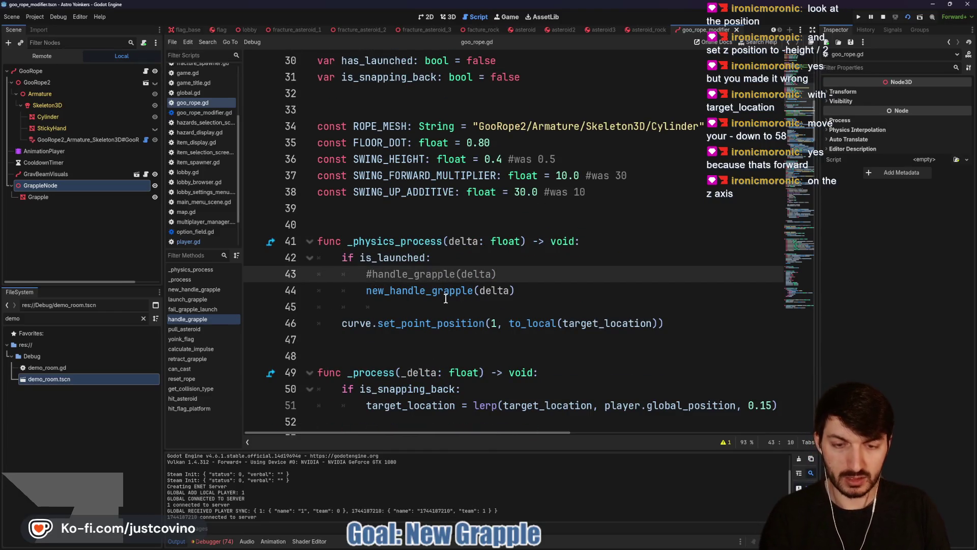
key(F5)
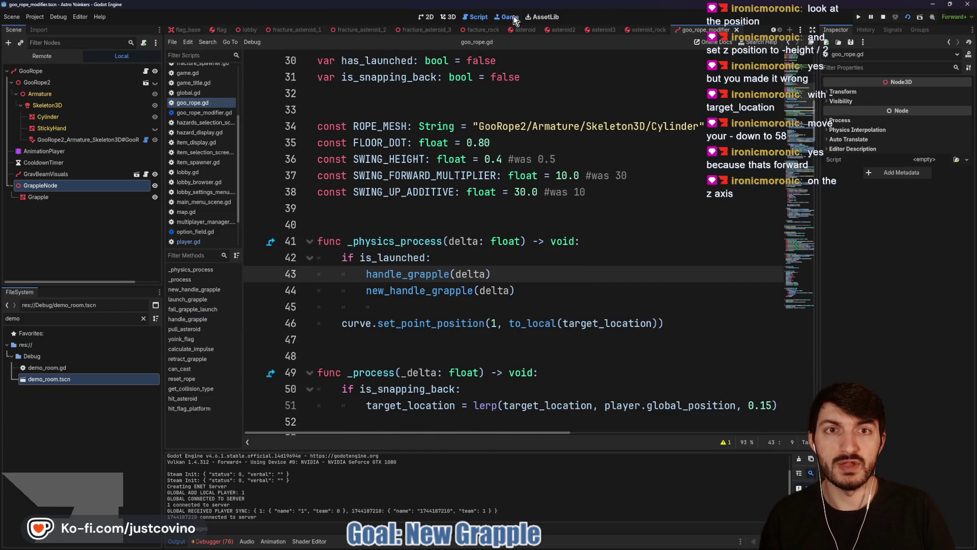
- Fire the grapple at the asteroid four times, then stop the game with F8
click(480, 172)
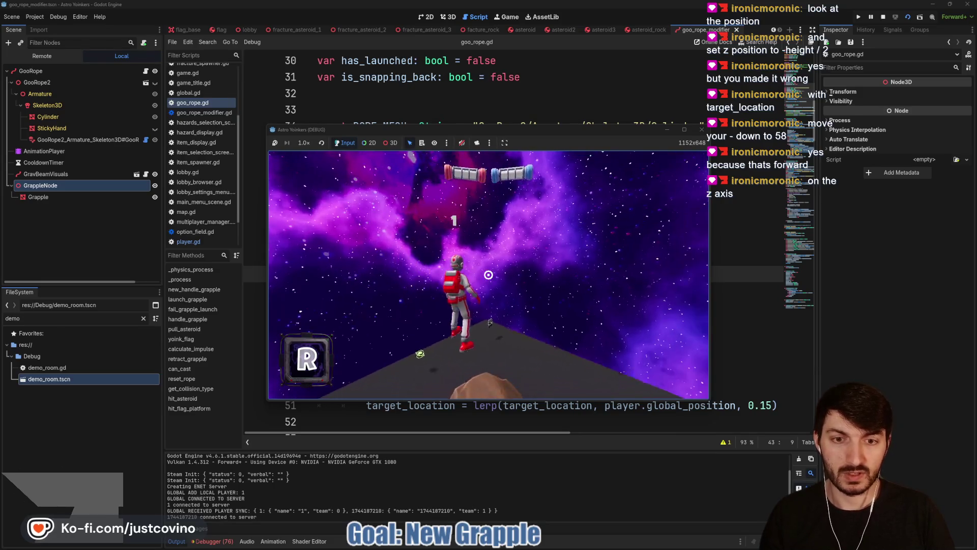
click(488, 274)
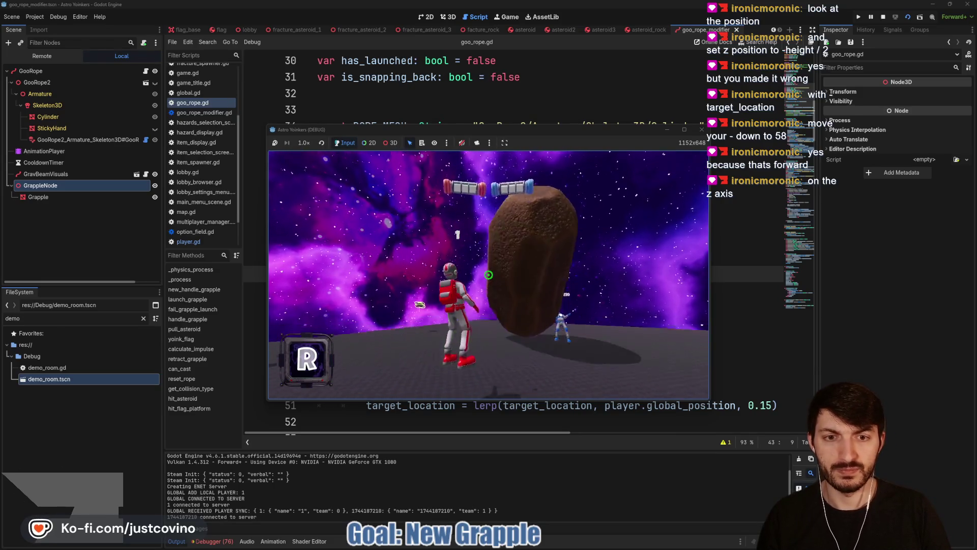
click(488, 275)
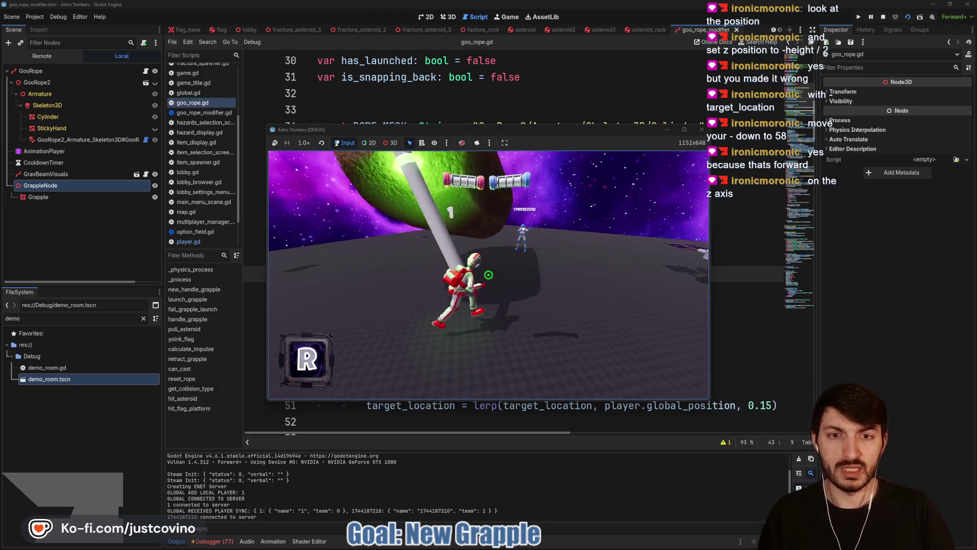
click(488, 275)
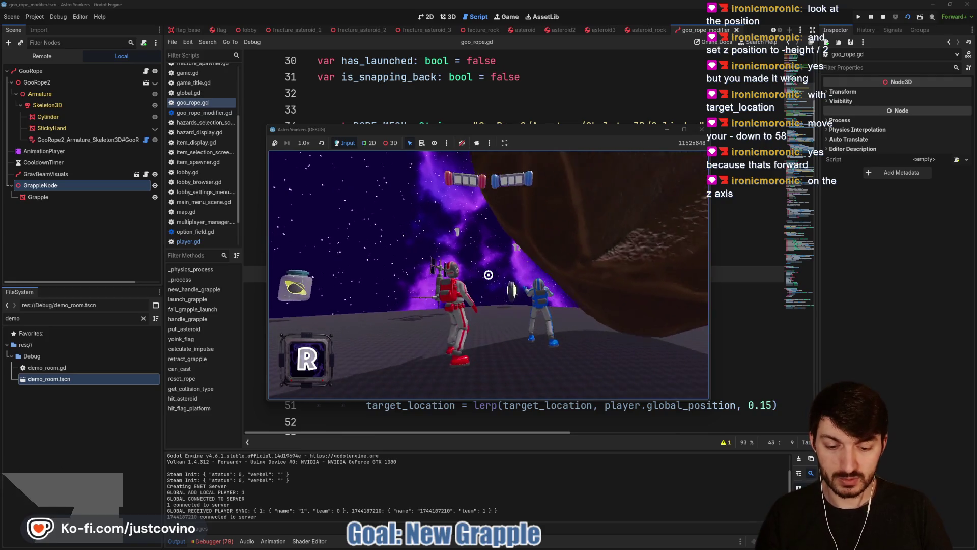
key(F8)
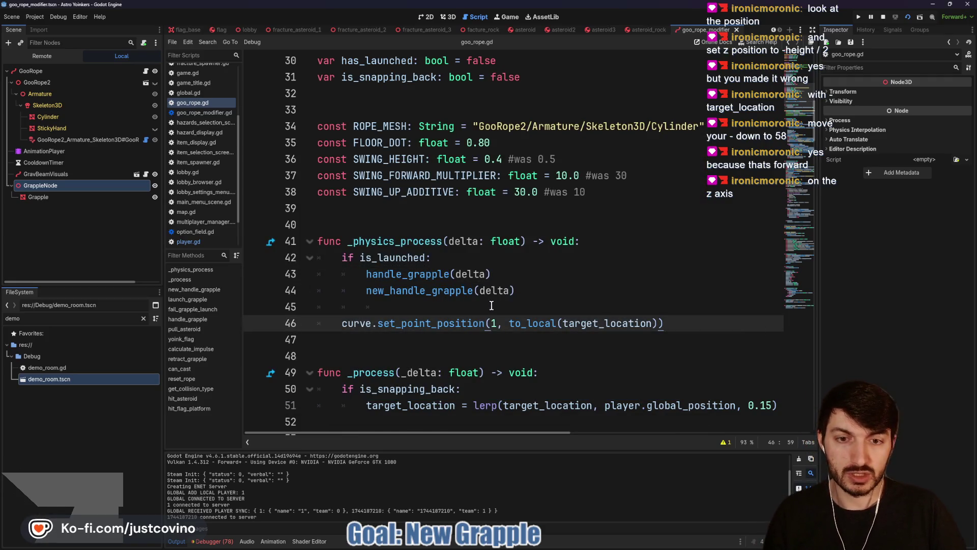
scroll(405, 288, down, 4)
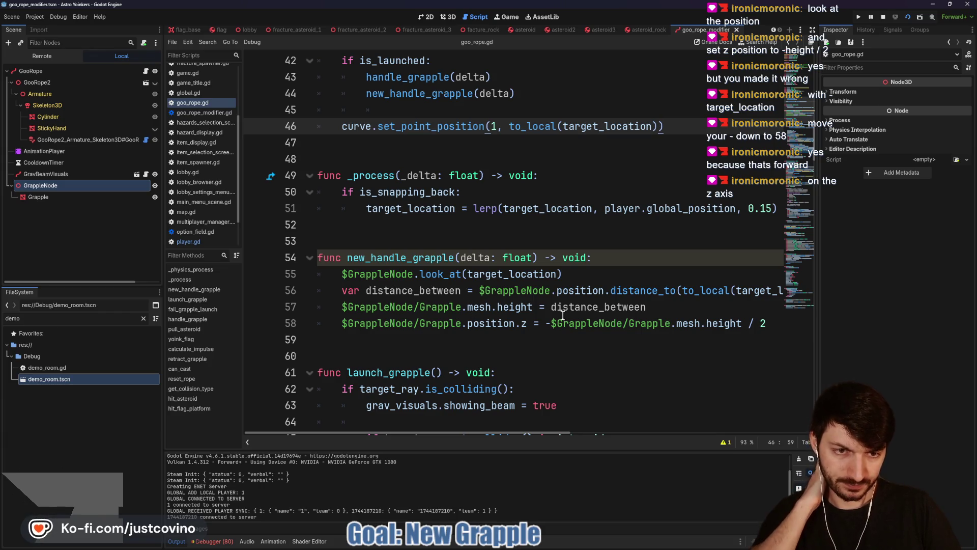
double_click(515, 307)
double_click(552, 307)
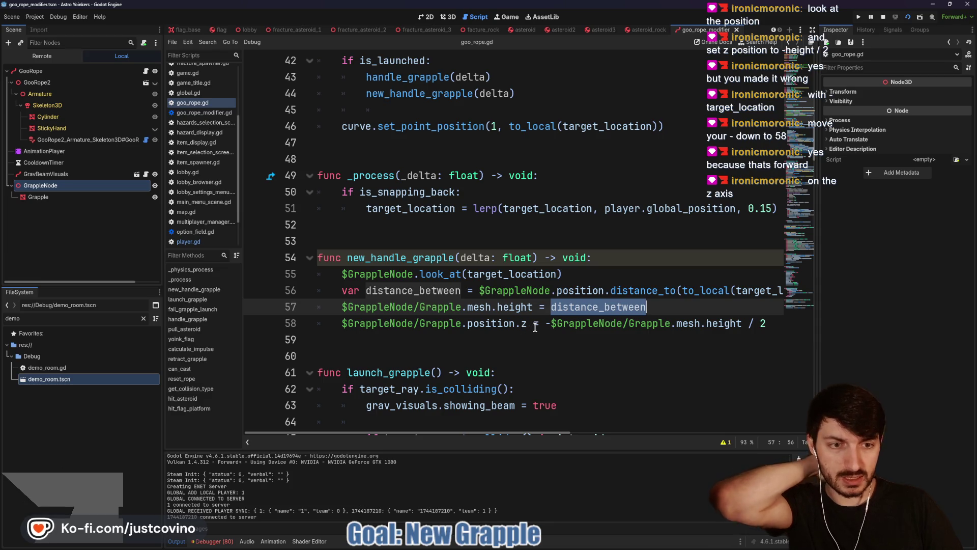
double_click(575, 324)
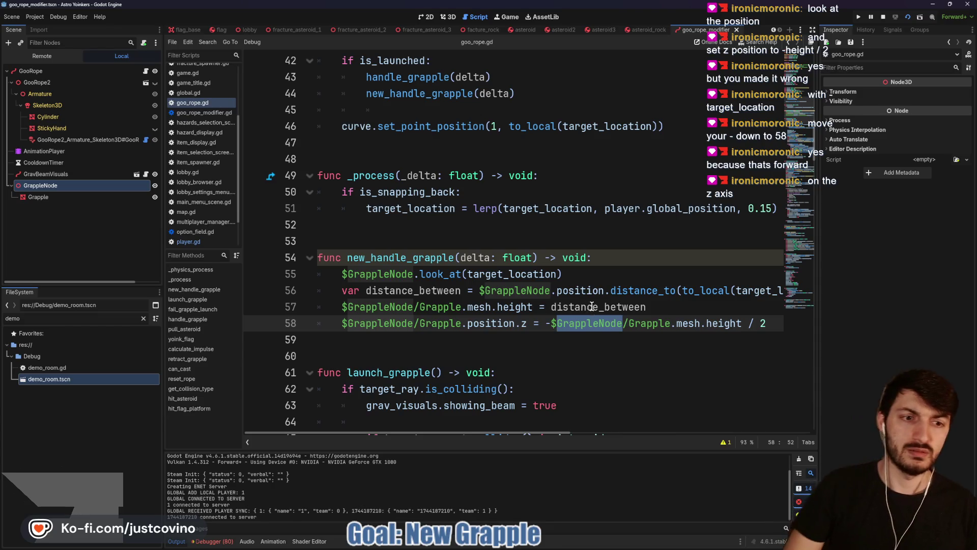
click(541, 306)
click(548, 307)
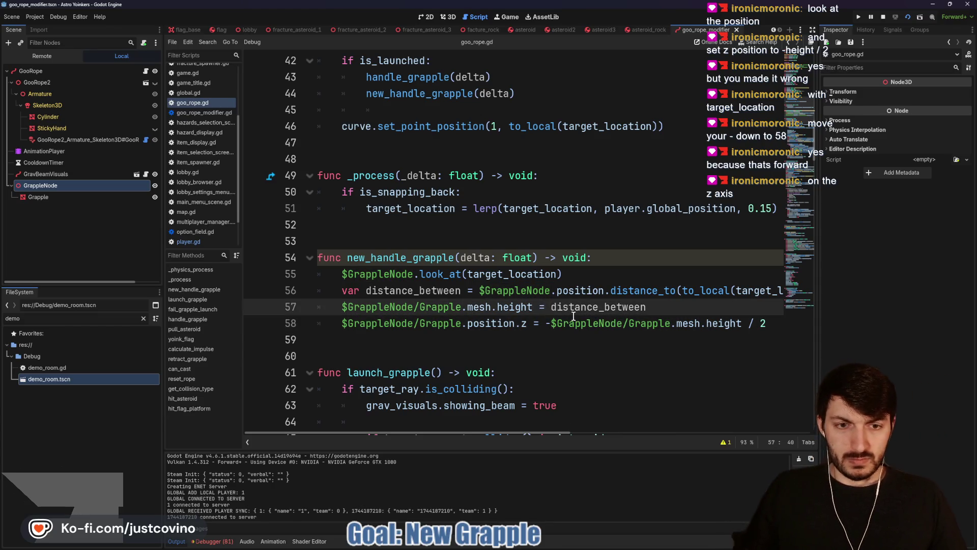
text(lerp()
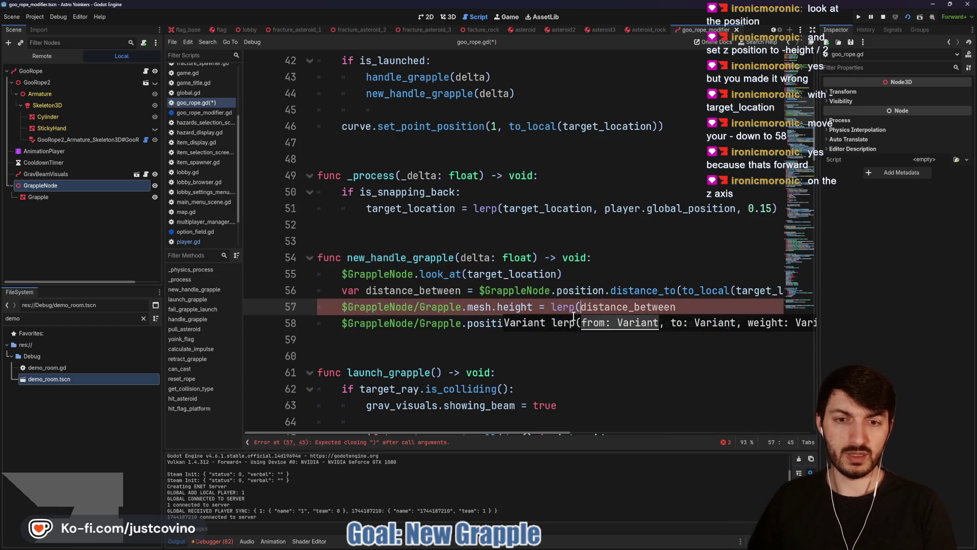
key(BackSpace)
key(BackSpace)
key(BackSpace)
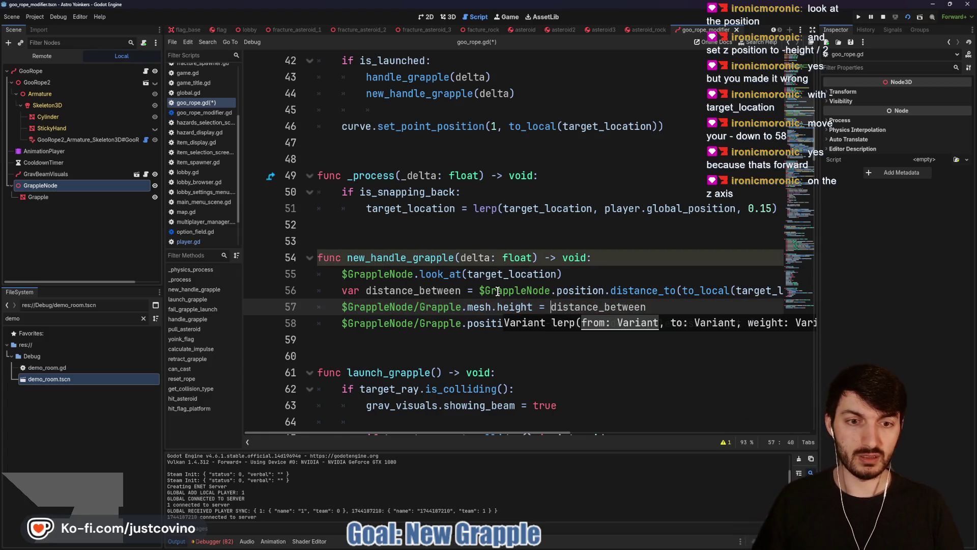
scroll(506, 306, up, 13)
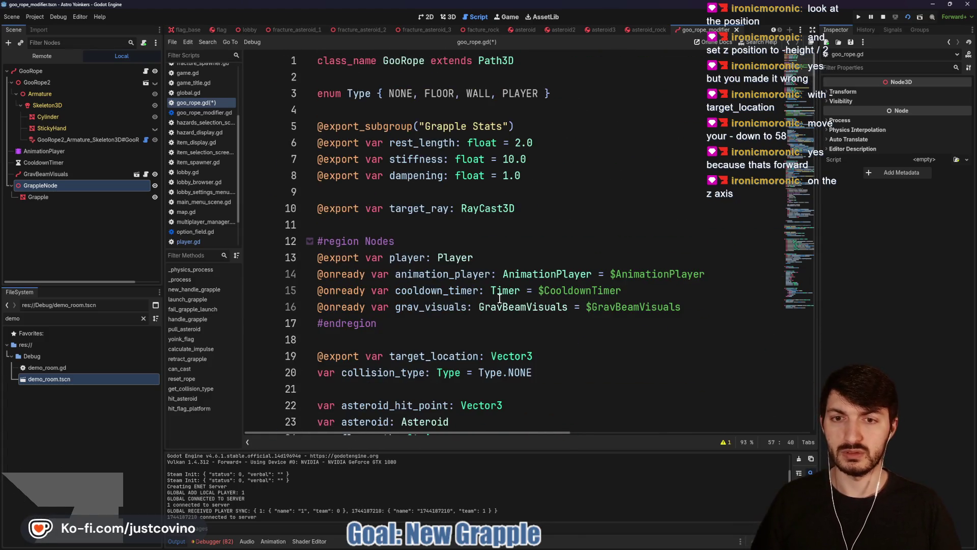
- Start an onready var line below grav_visuals, then delete the unfinished declaration
click(709, 307)
key(Return)
text(@)
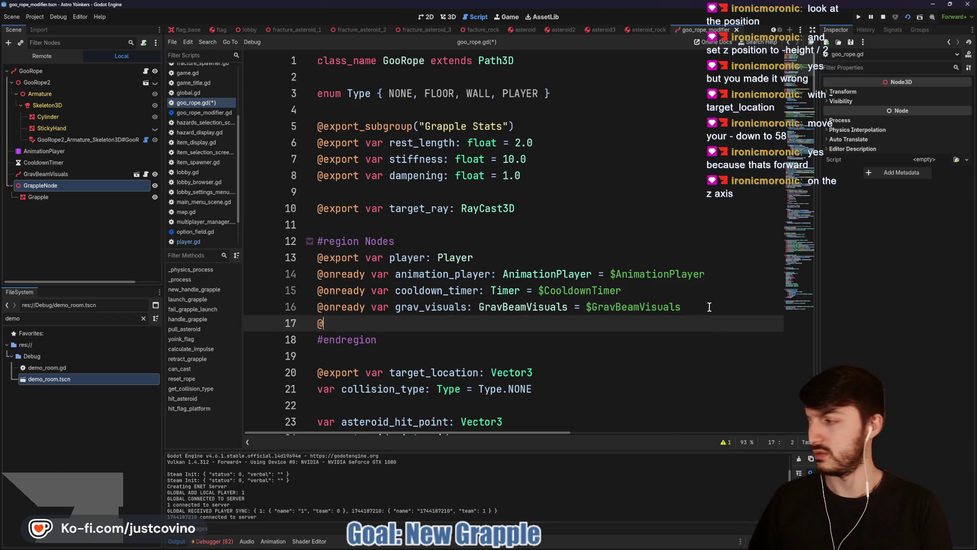
text(onready )
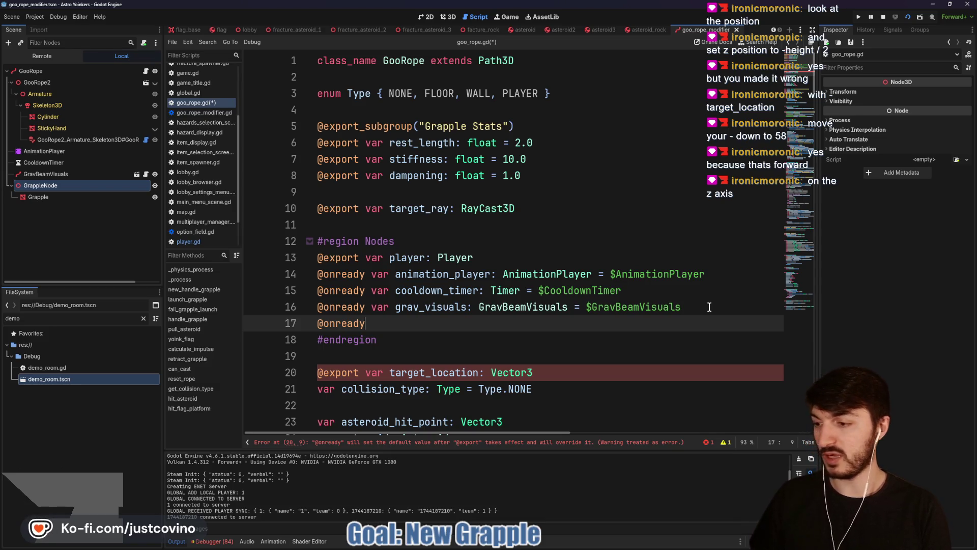
text(var grapple_node:)
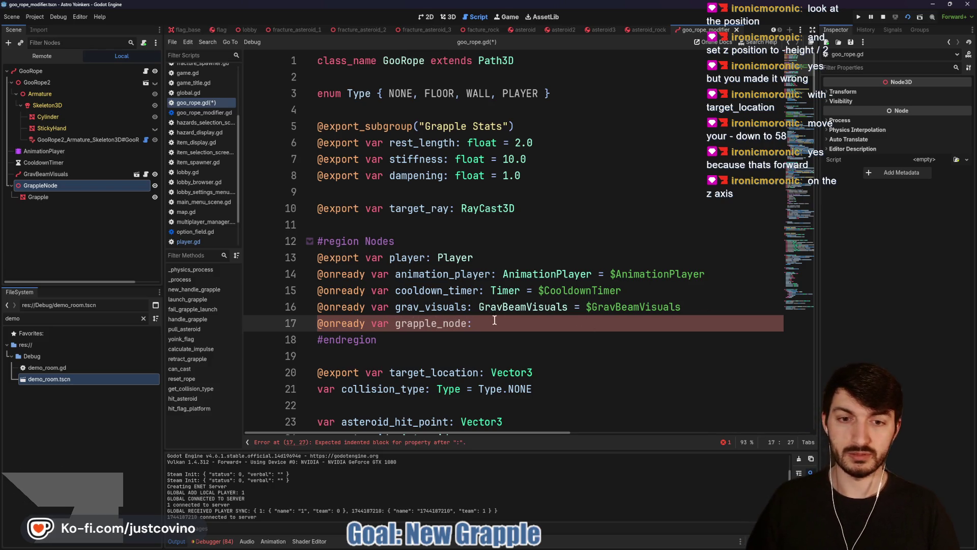
drag(494, 320, 302, 323)
key(BackSpace)
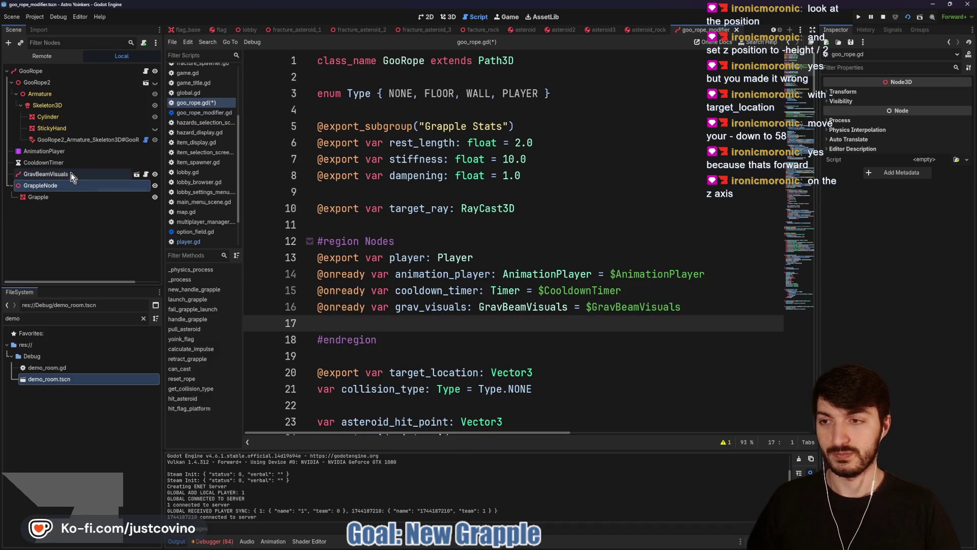
drag(80, 187, 333, 323)
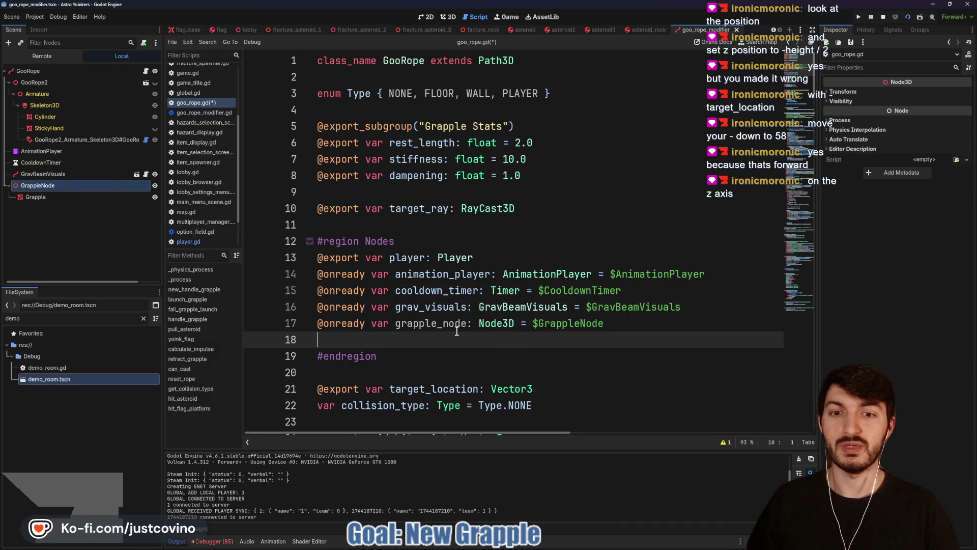
click(59, 197)
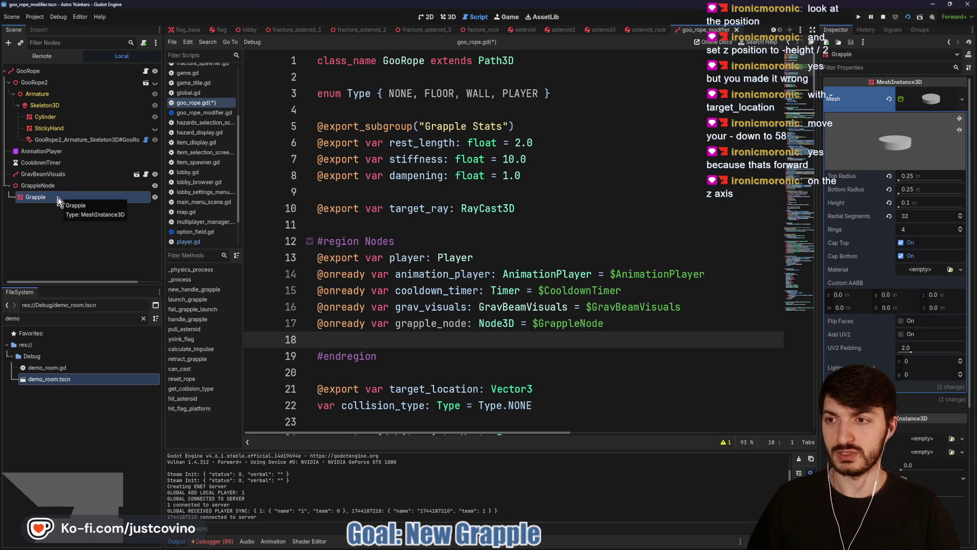
mouse_move(54, 196)
mouse_down()
mouse_move(175, 287)
mouse_move(326, 340)
mouse_up()
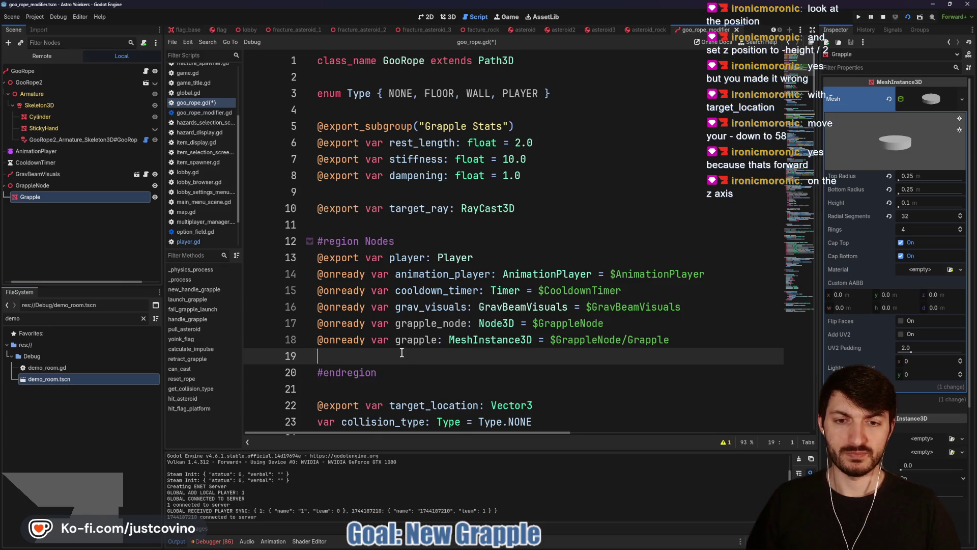
key(BackSpace)
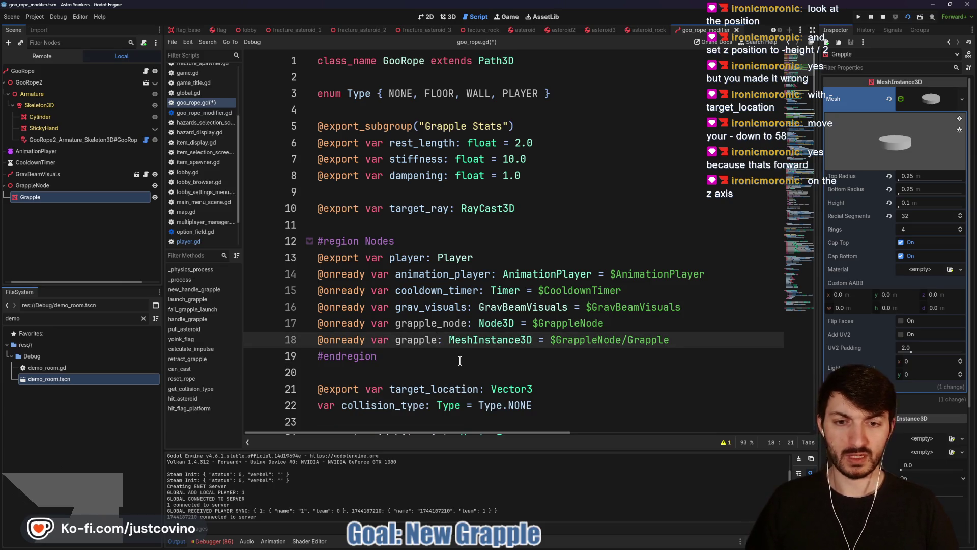
text(_mesh)
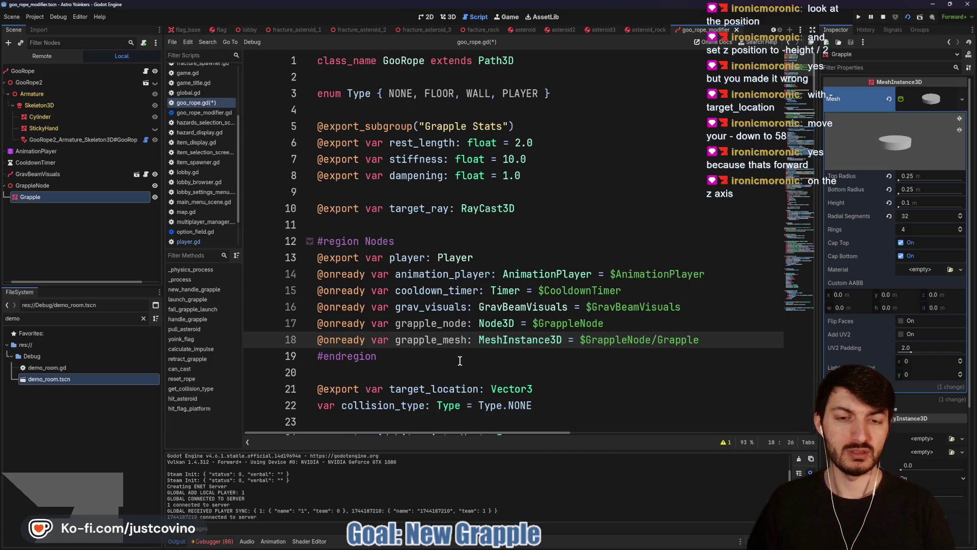
key(BackSpace)
key(BackSpace)
key(BackSpace)
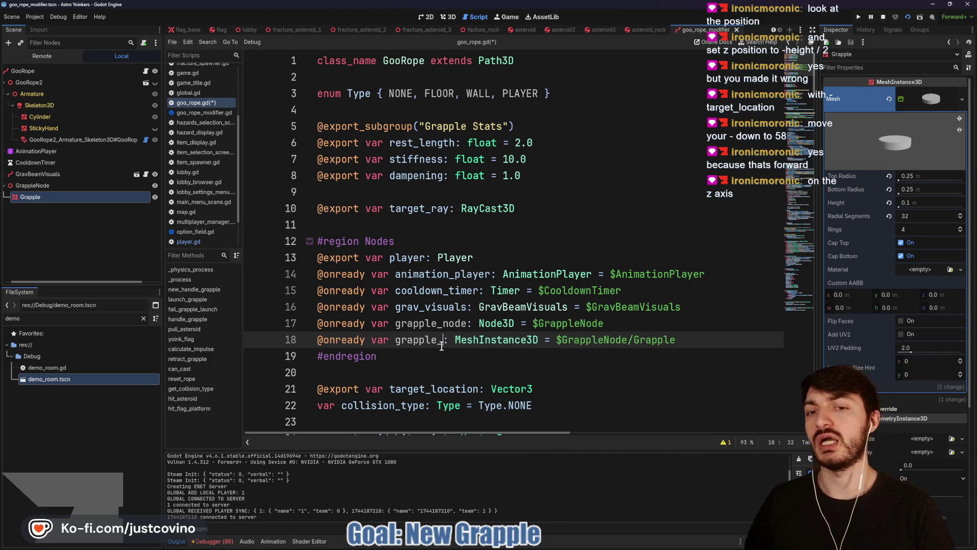
key(Right)
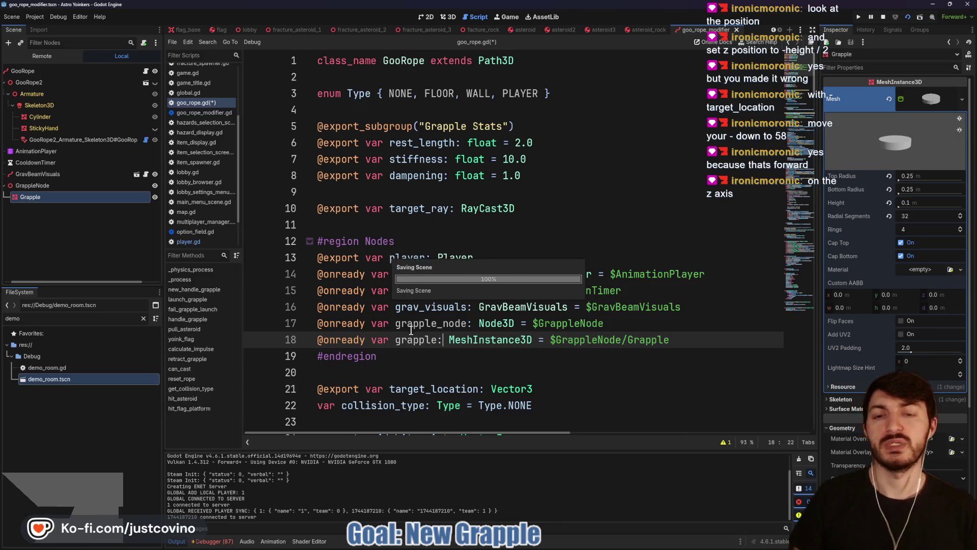
key(ctrl+s)
scroll(411, 334, down, 2)
- Replace the $GrappleNode references on lines 57–58 with grapple_node
scroll(411, 334, down, 12)
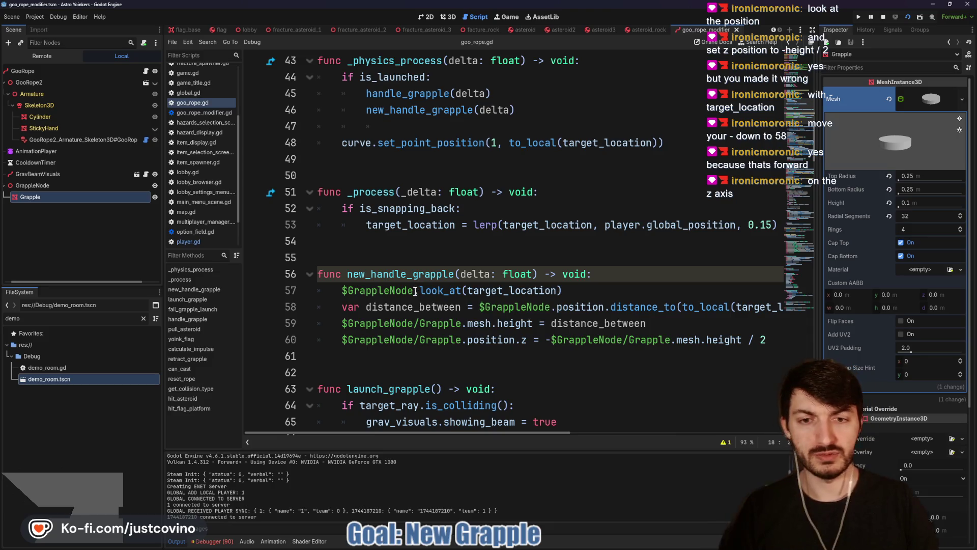
mouse_move(413, 336)
mouse_down()
mouse_move(326, 289)
mouse_move(340, 292)
mouse_up()
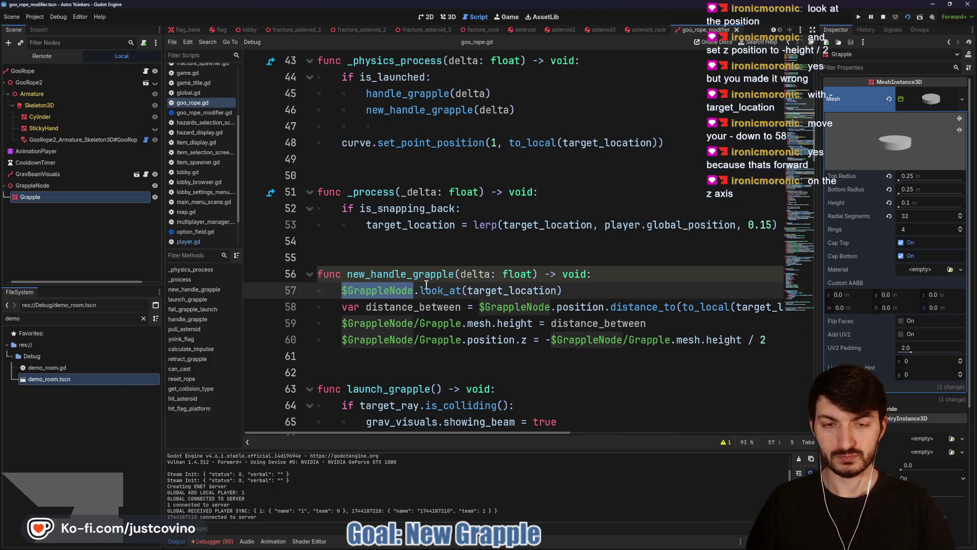
key(ctrl+d)
key(ctrl+d)
key(ctrl+d)
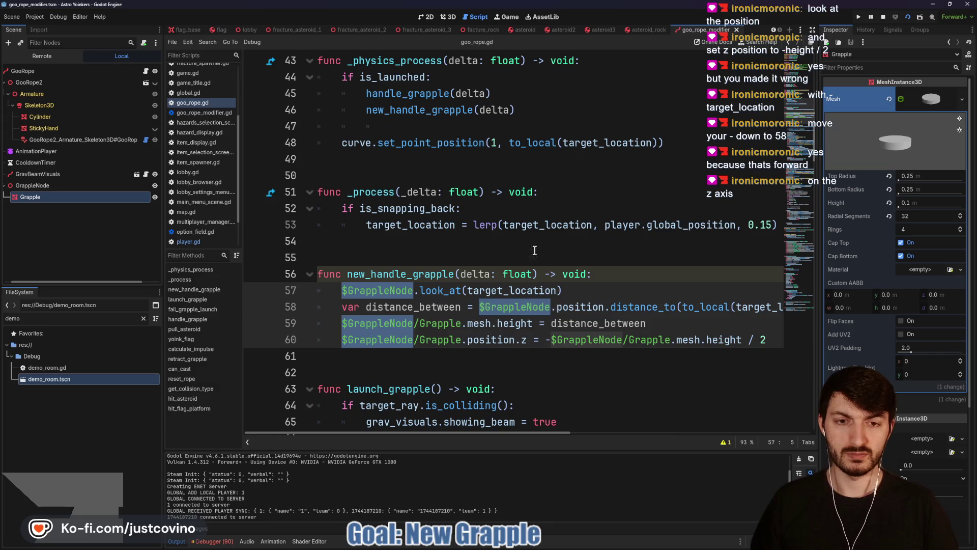
drag(410, 290, 348, 290)
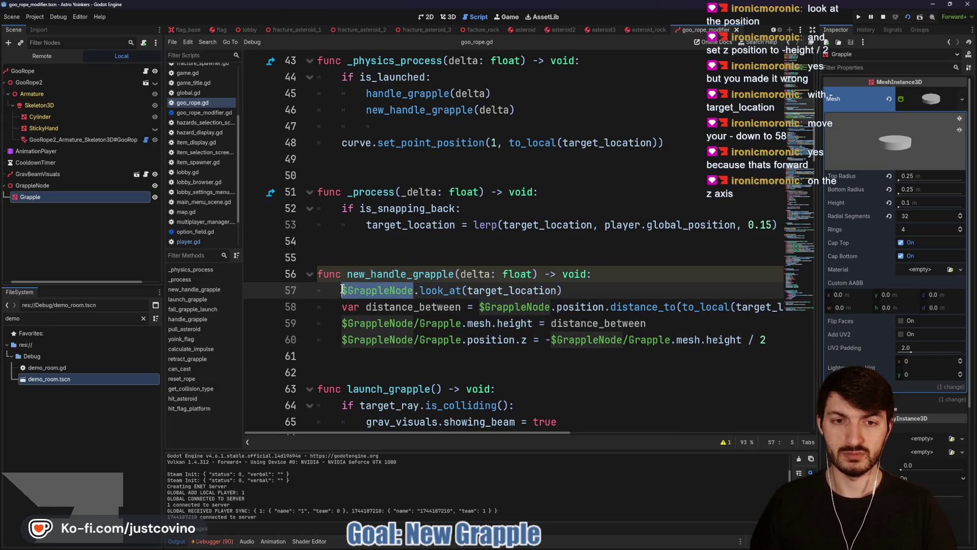
key(ctrl+d)
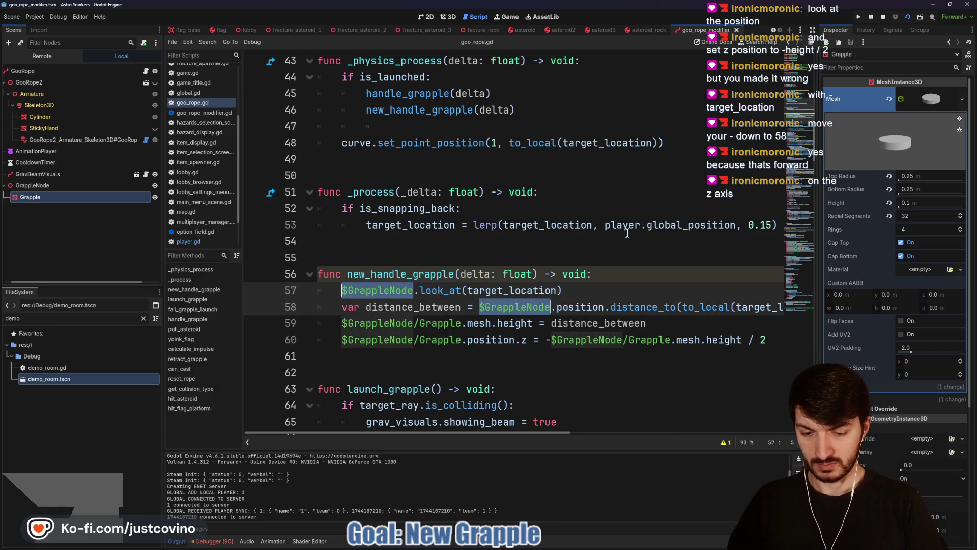
text(grapple_node)
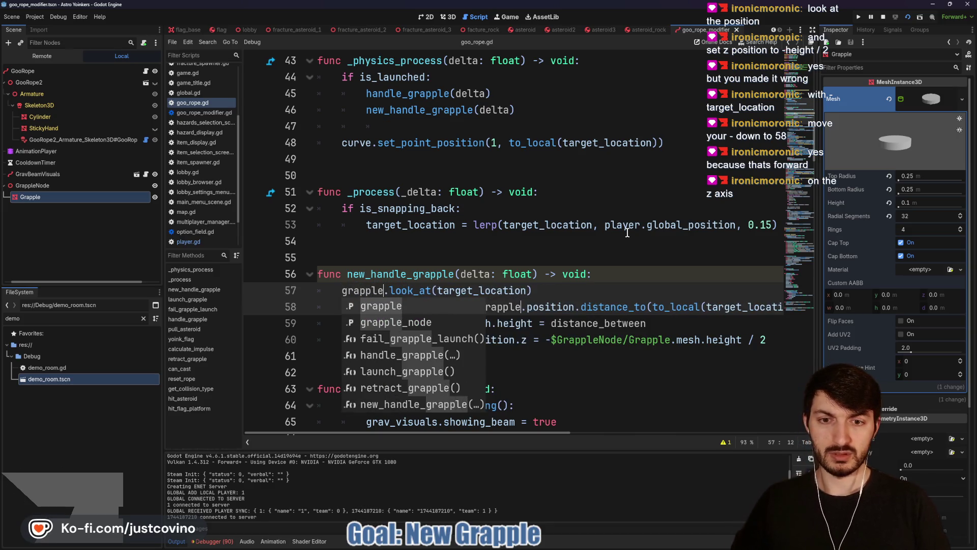
key(Escape)
click(600, 296)
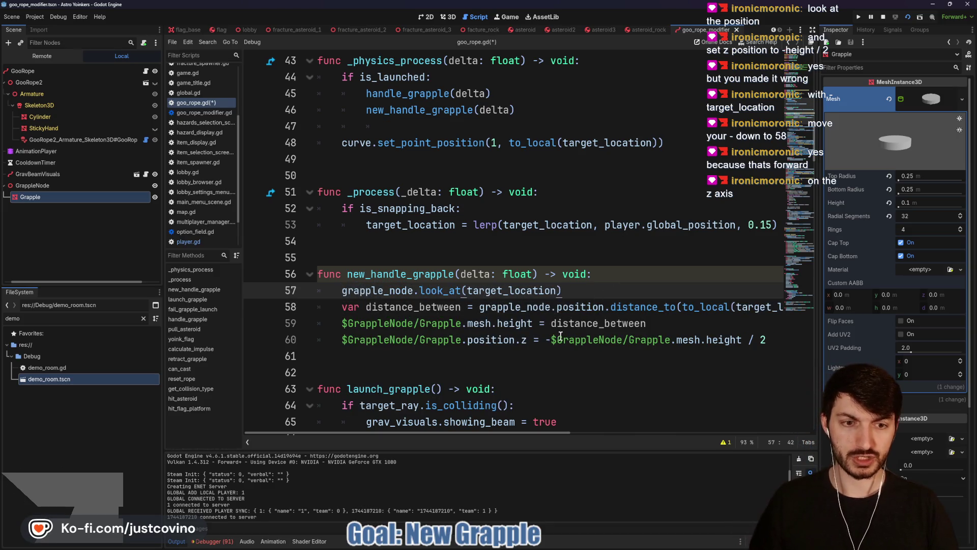
- Replace the $GrappleNode/Grapple references with grapple and save the script
mouse_move(459, 323)
mouse_down()
mouse_move(321, 324)
mouse_move(340, 325)
mouse_up()
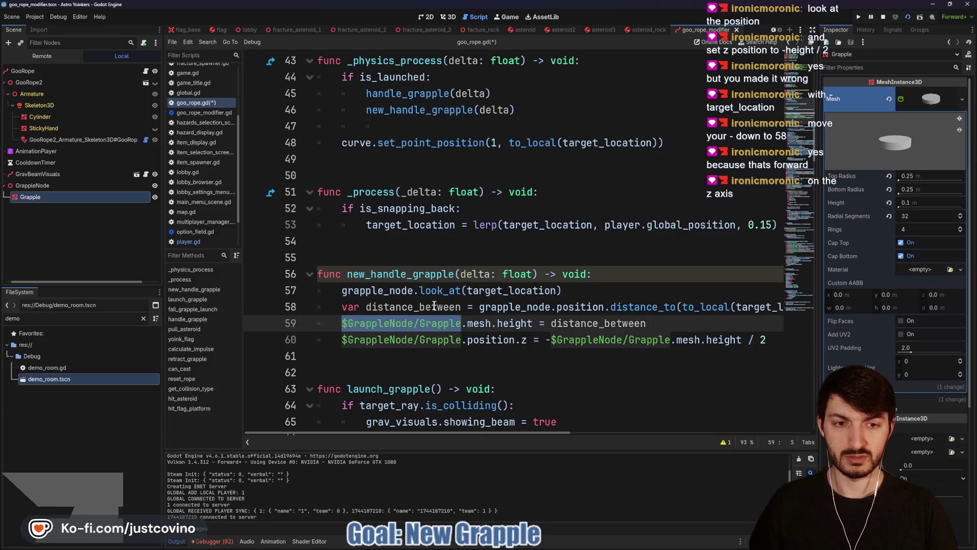
key(ctrl+d)
key(ctrl+d)
text(grapple)
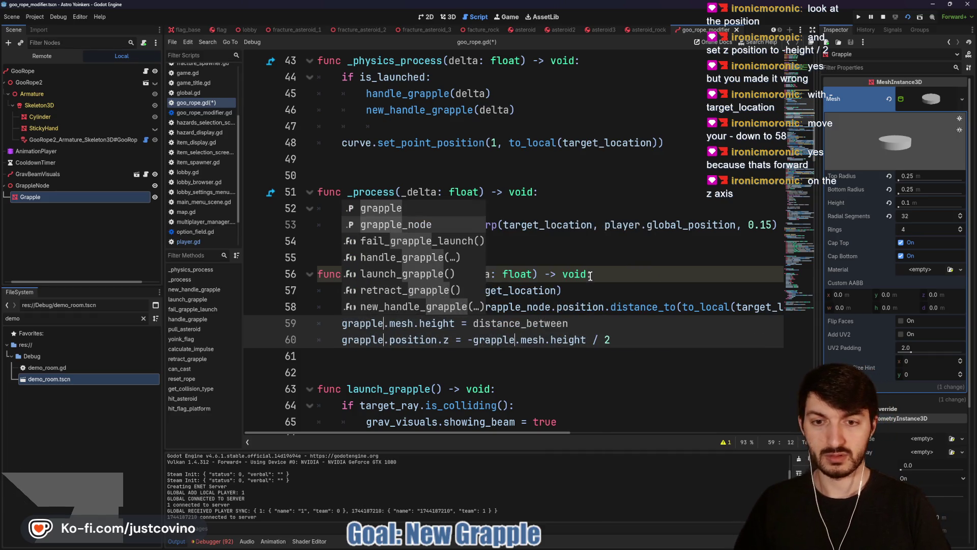
click(611, 317)
key(ctrl+s)
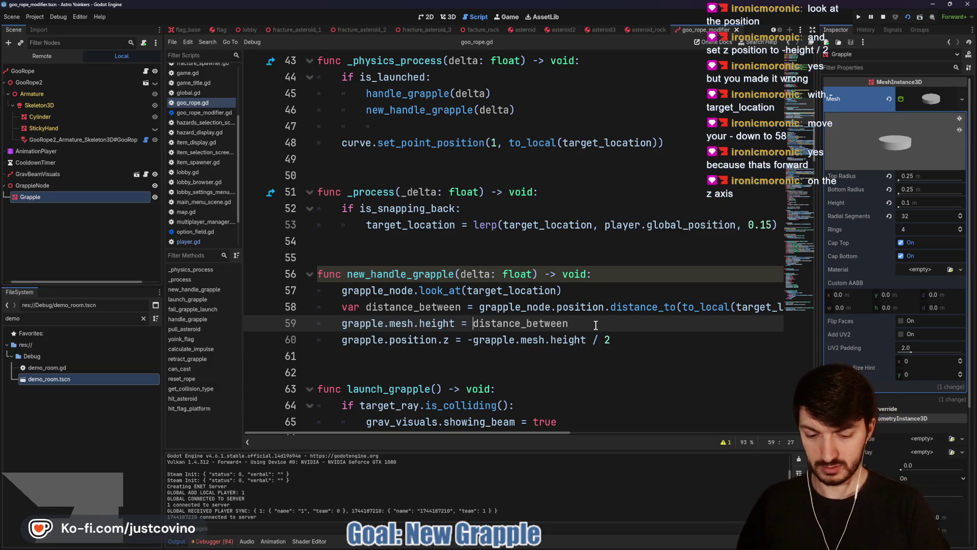
- Make the grapple mesh height lerp toward distance_between at 2.0 * delta, save, and run the game
text(lerp()
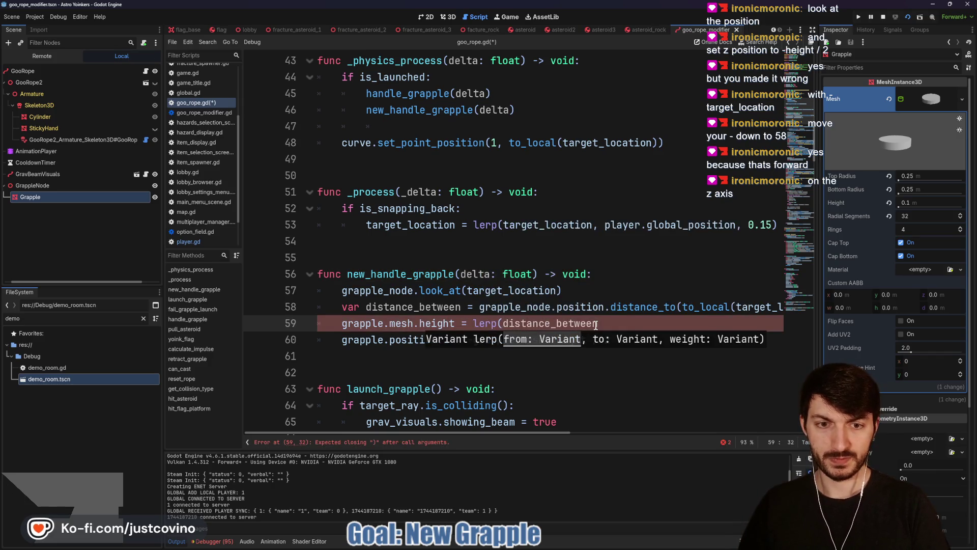
text(grapple)
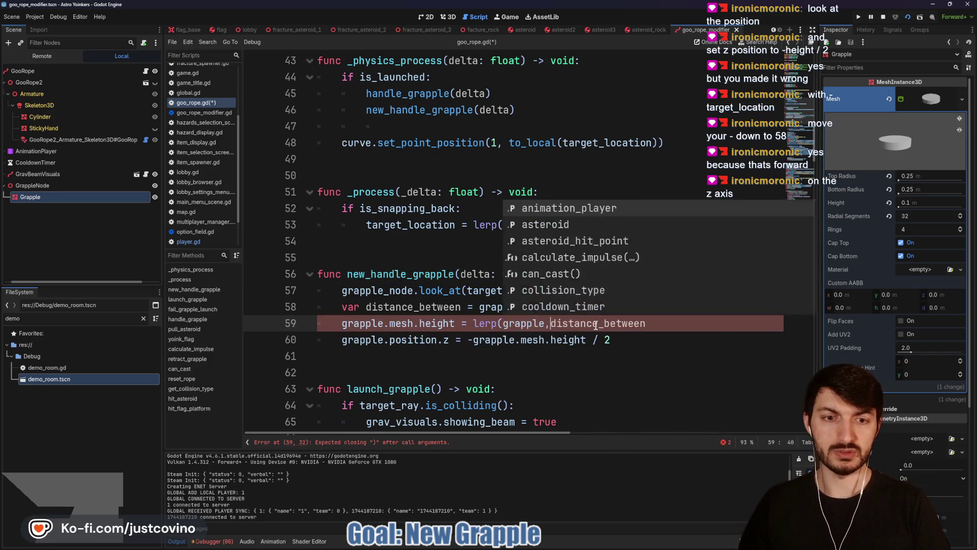
text(.mesh)
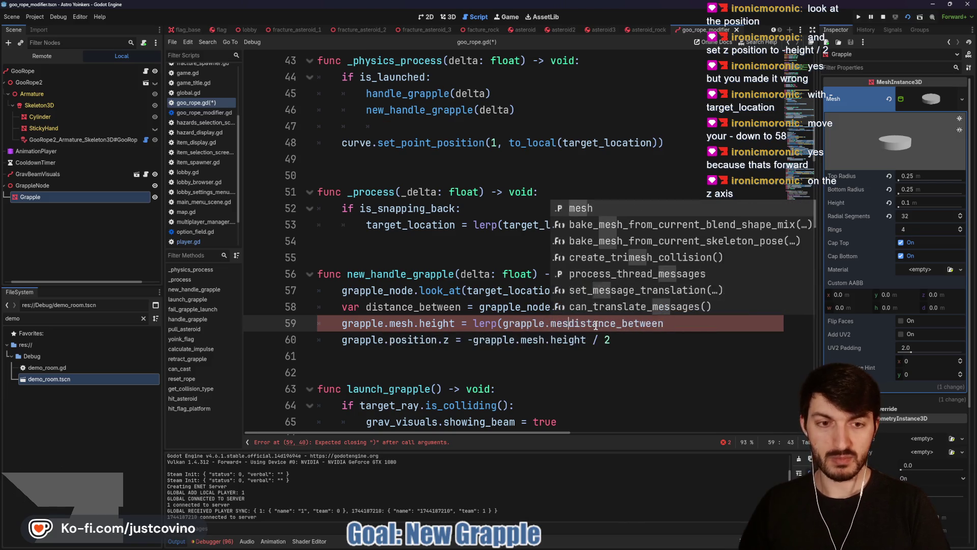
text(.height,)
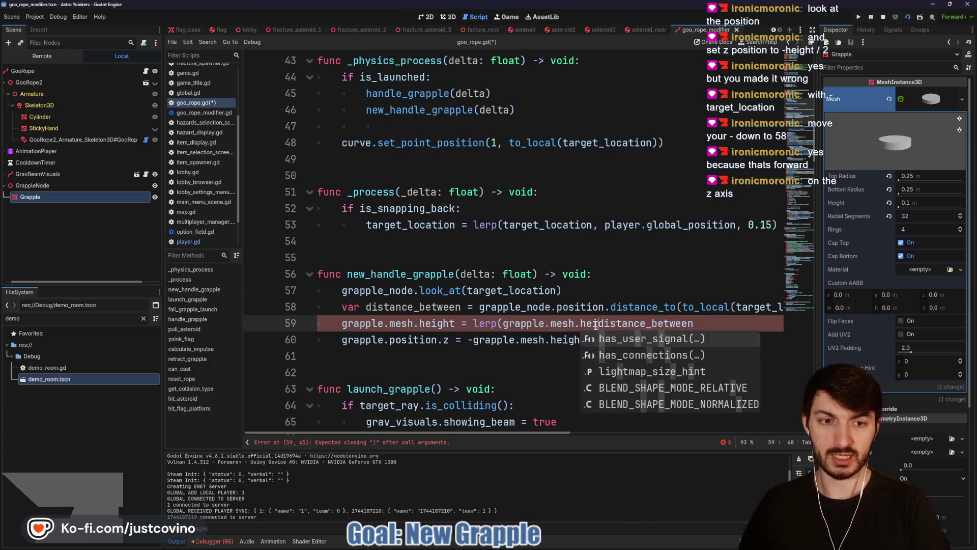
click(741, 326)
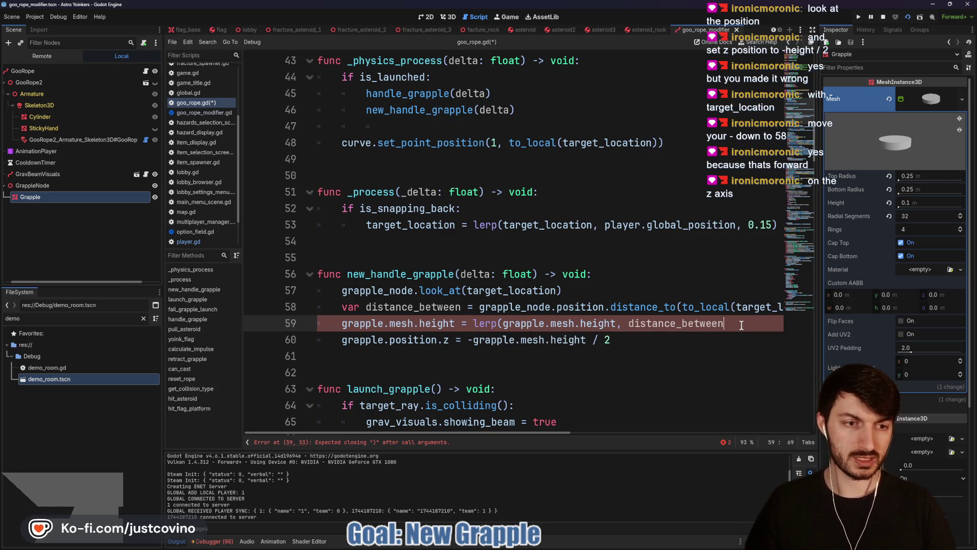
text(, 0.15)
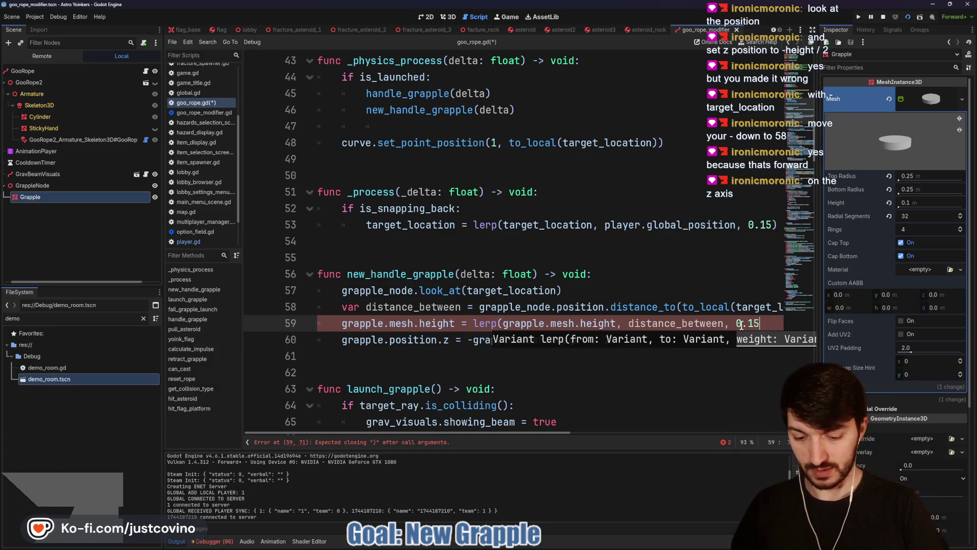
key(BackSpace)
key(BackSpace)
key(BackSpace)
text(2.)
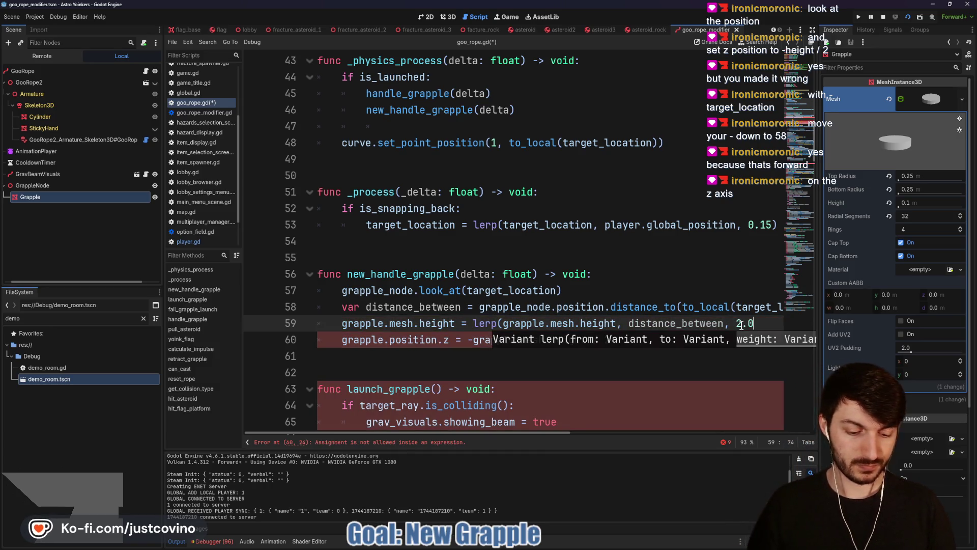
text(* delta))
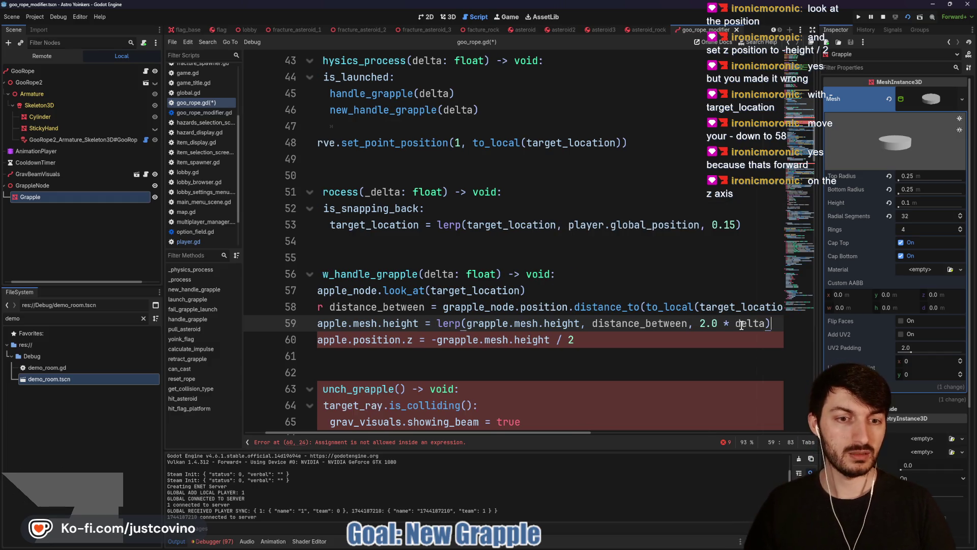
key(ctrl+s)
key(F5)
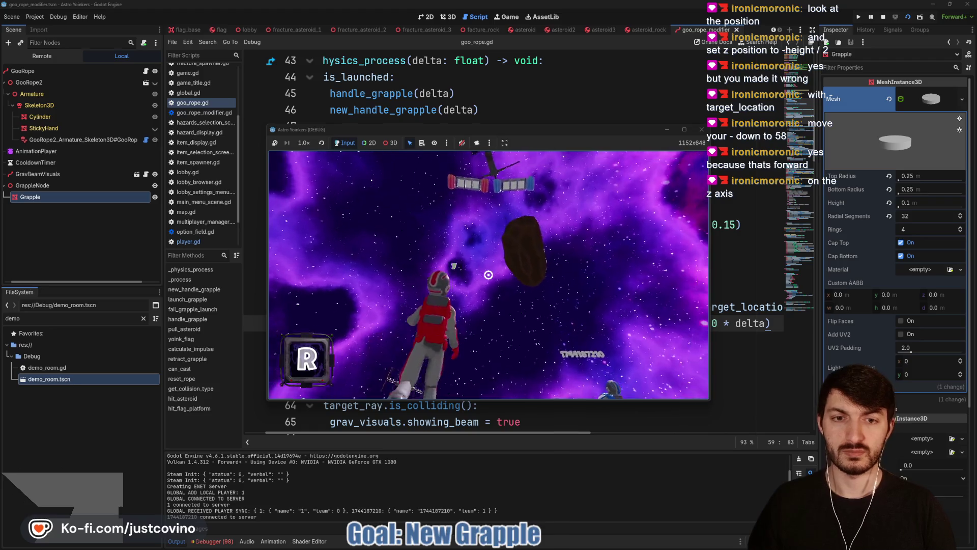
- Fire the grapple, hit the look_at error, and stop the debug session
click(487, 274)
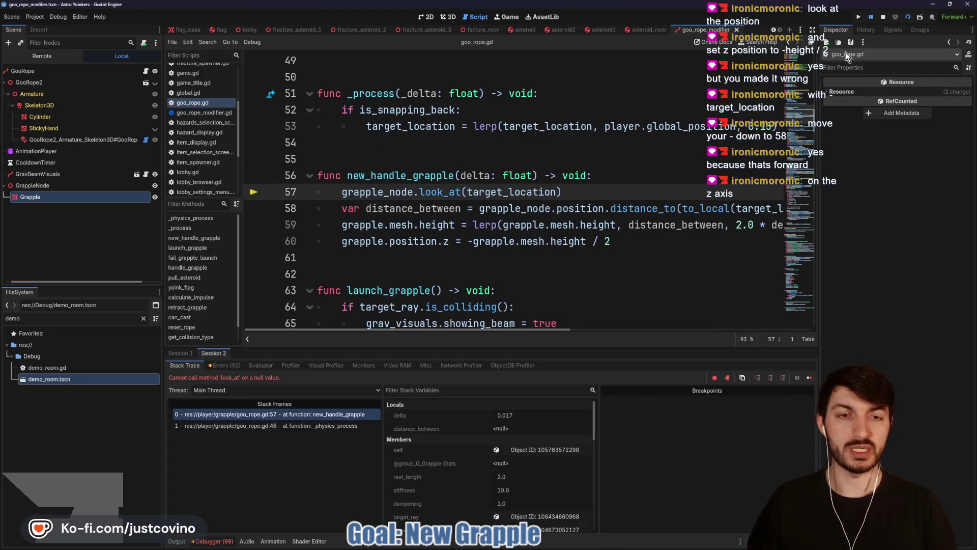
click(882, 16)
click(473, 175)
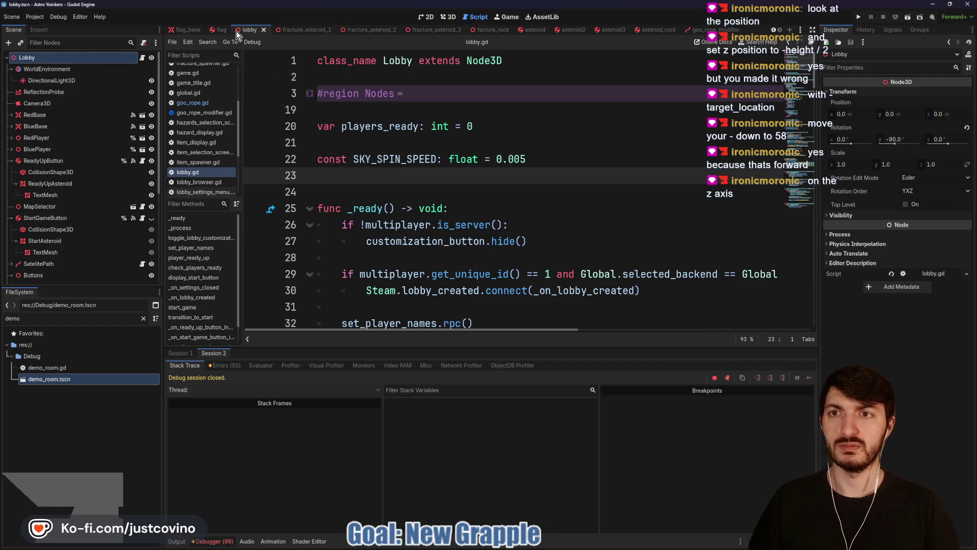
- Run the demo_room scene with F6, grapple onto several asteroids, then stop with F8
scroll(222, 29, up, 3)
click(278, 29)
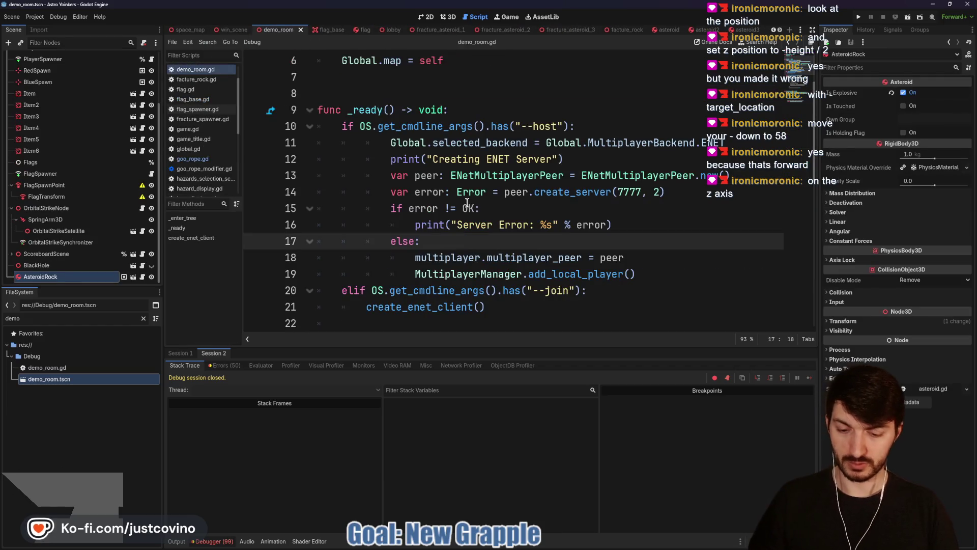
key(F6)
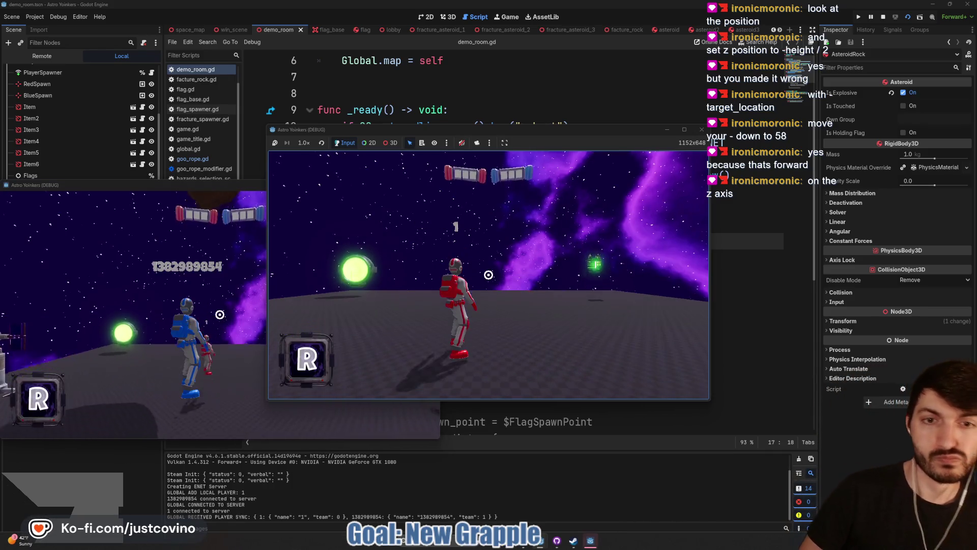
key(super)
key(super)
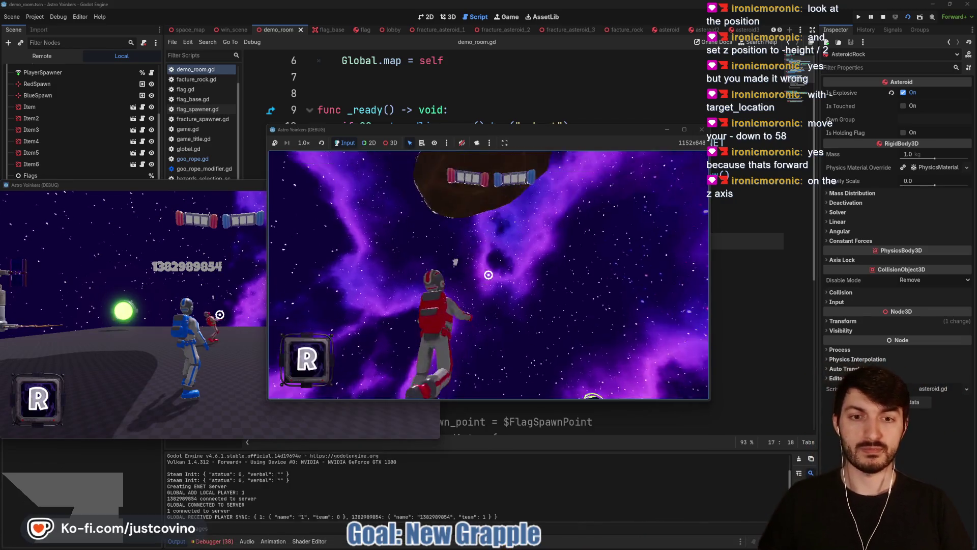
click(488, 274)
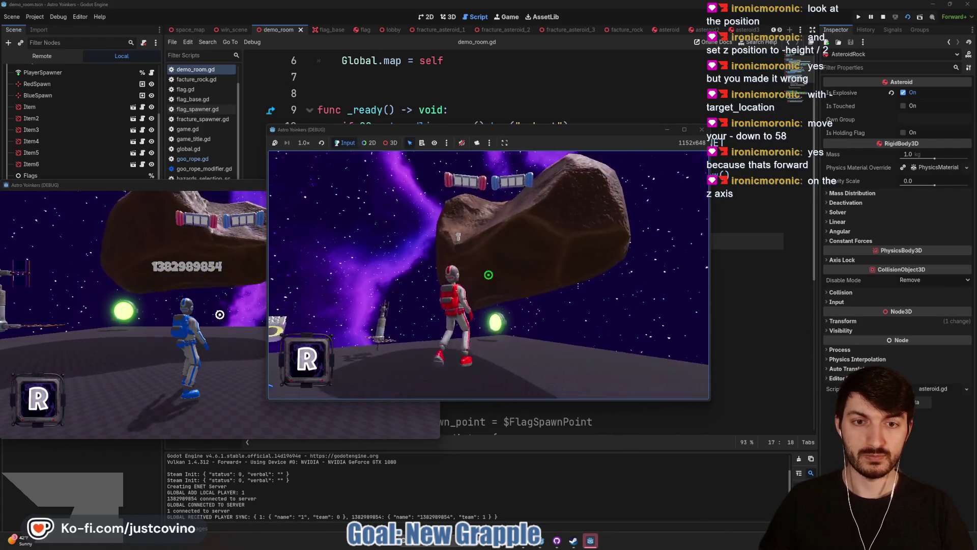
key(w)
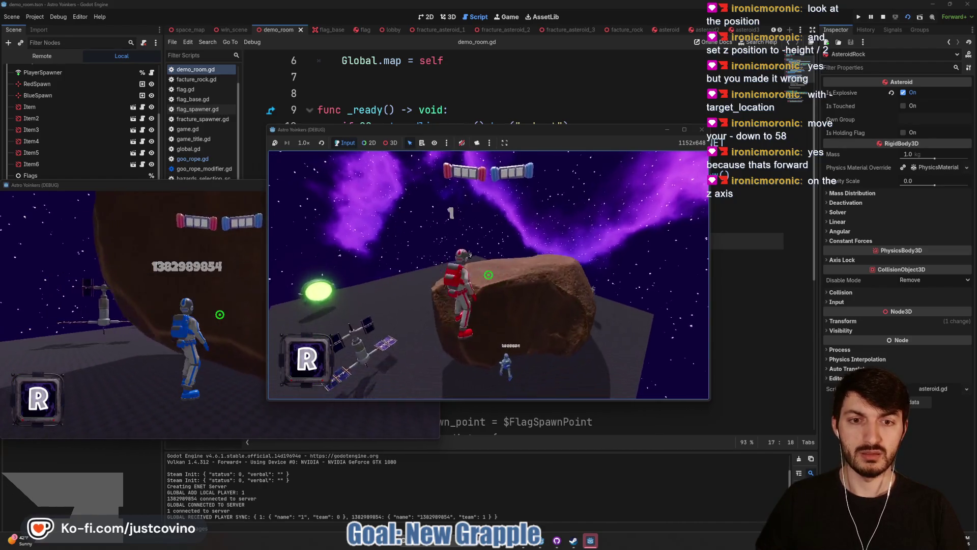
click(487, 275)
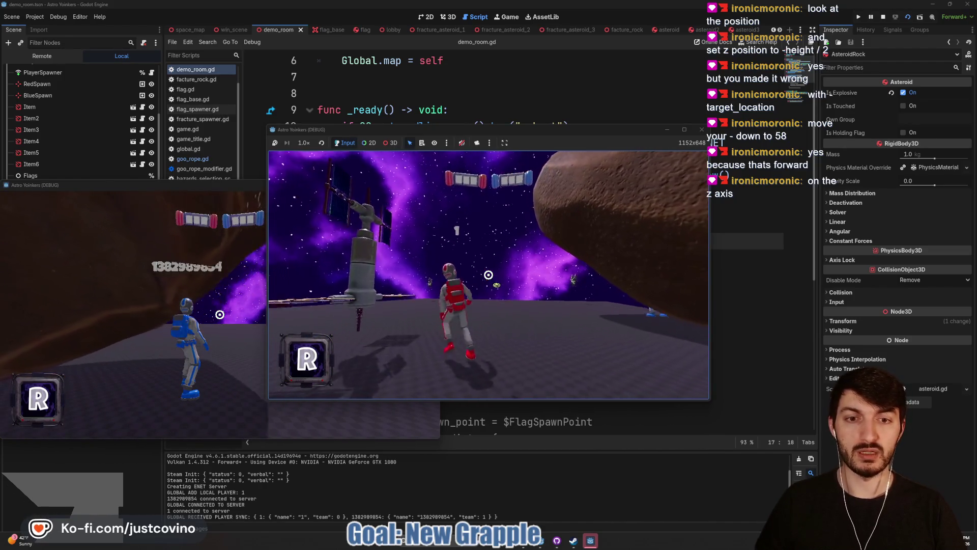
key(w)
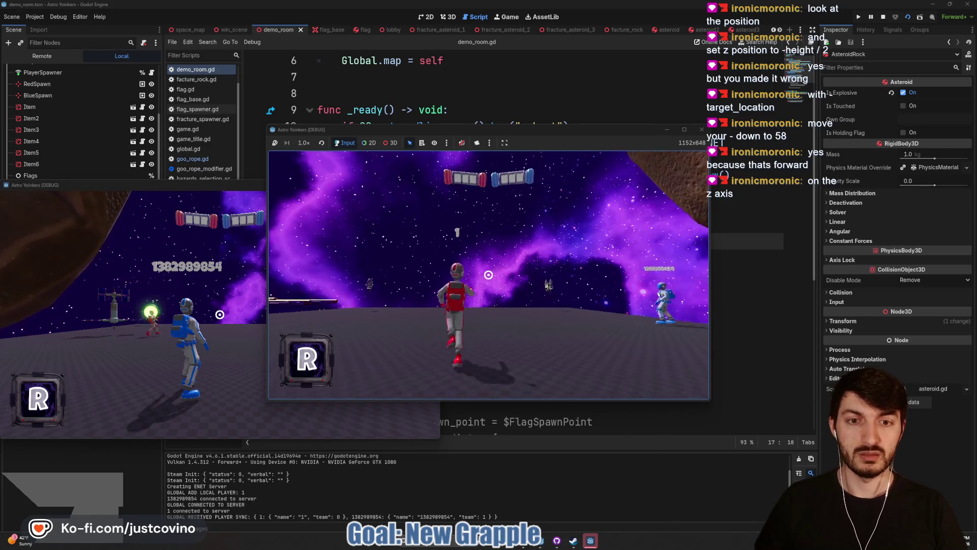
click(488, 274)
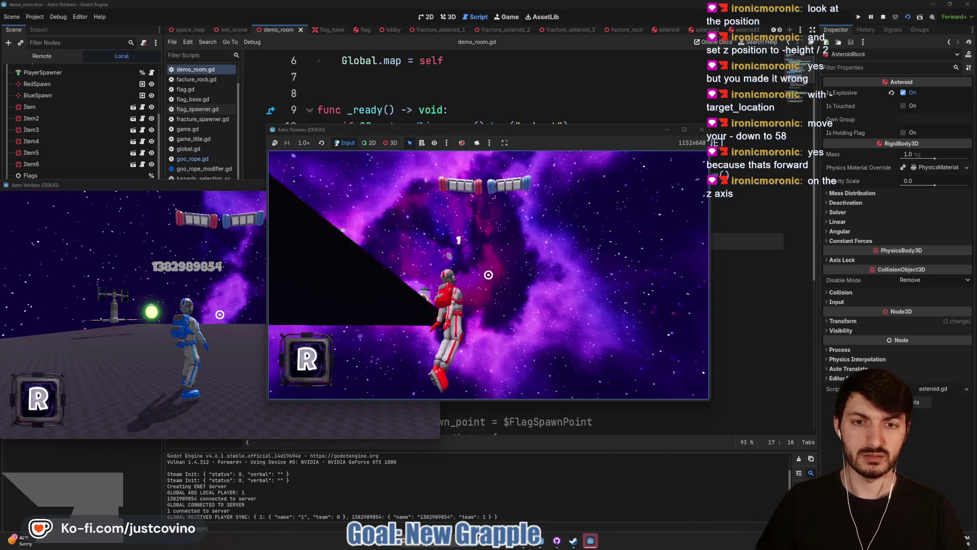
key(F8)
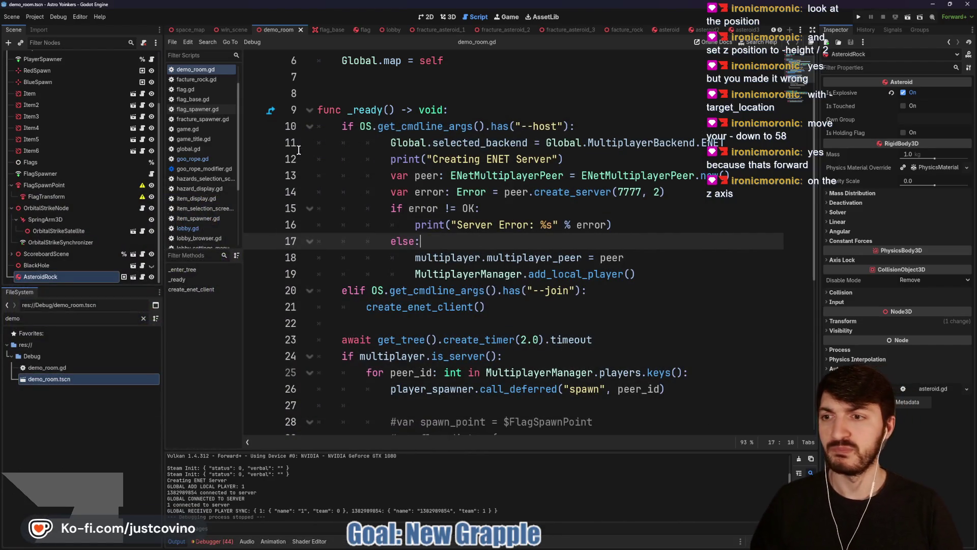
- In goo_rope_modifier's 3D view, set the Grapple cylinder's top and bottom radius to 0.15
scroll(685, 31, down, 5)
click(697, 30)
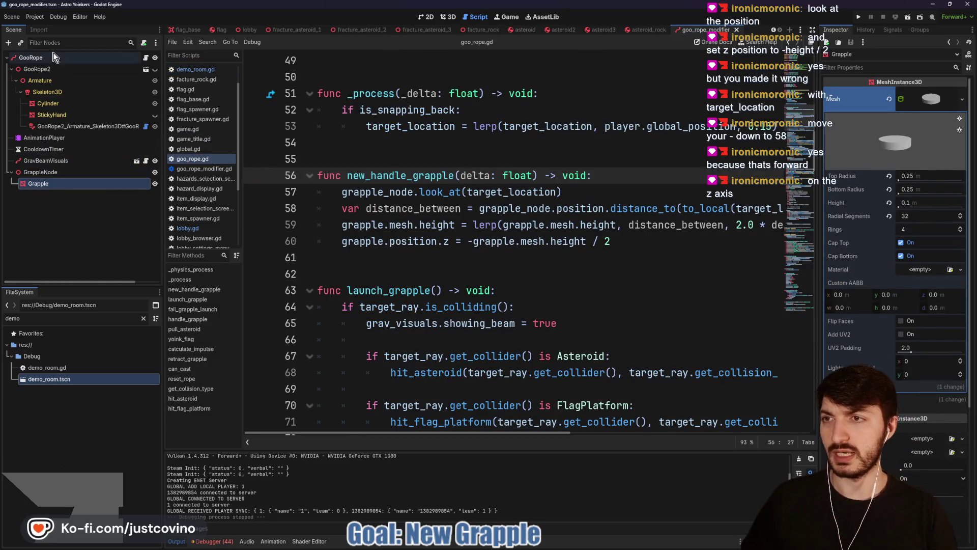
click(448, 17)
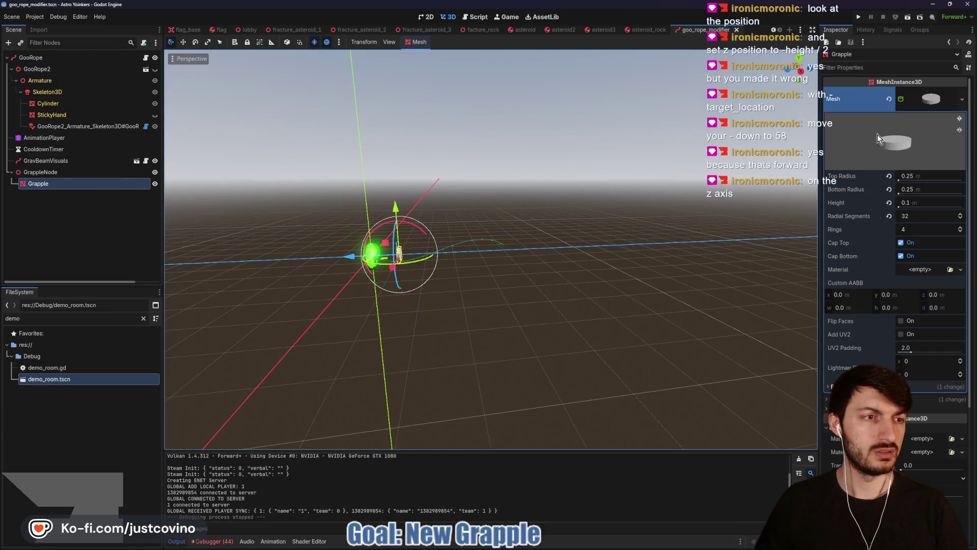
click(917, 175)
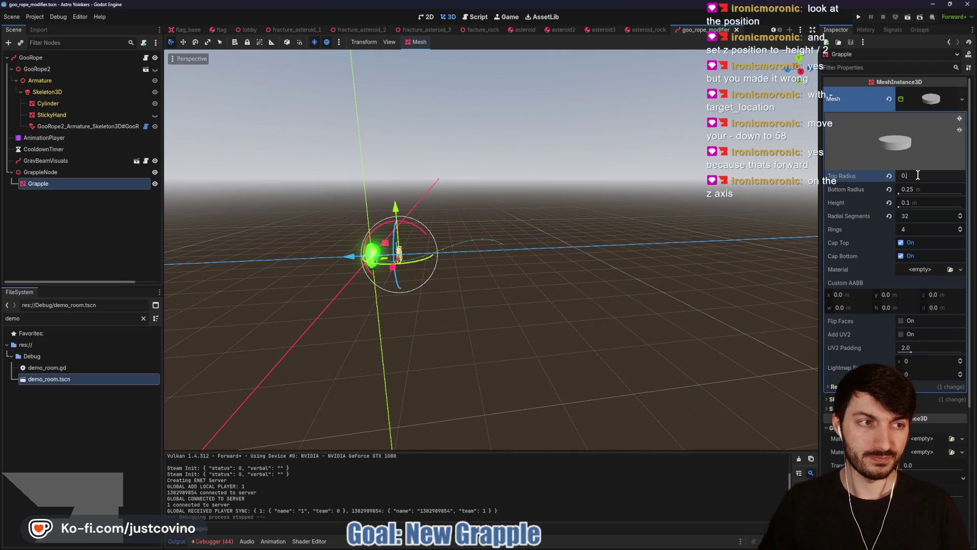
text(15)
click(924, 189)
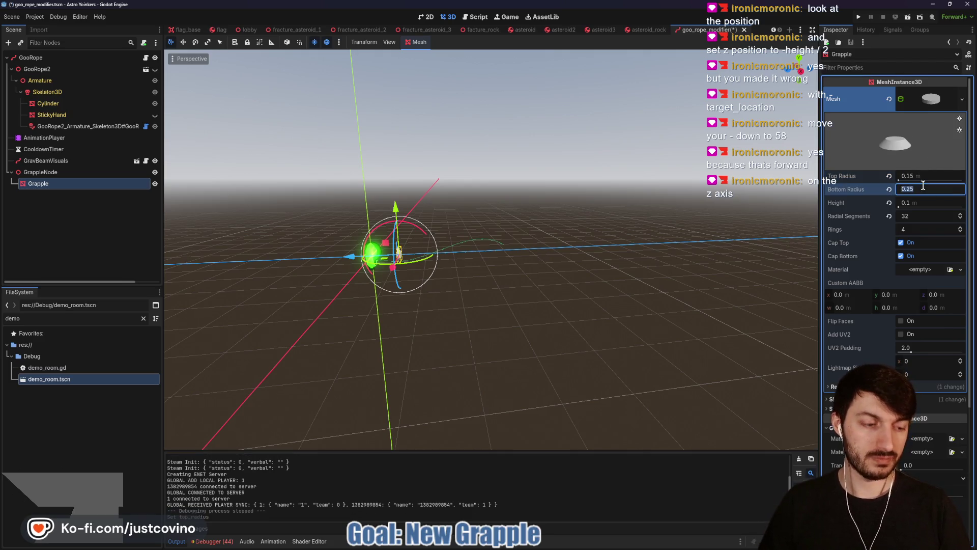
text(15)
key(Return)
key(ctrl+s)
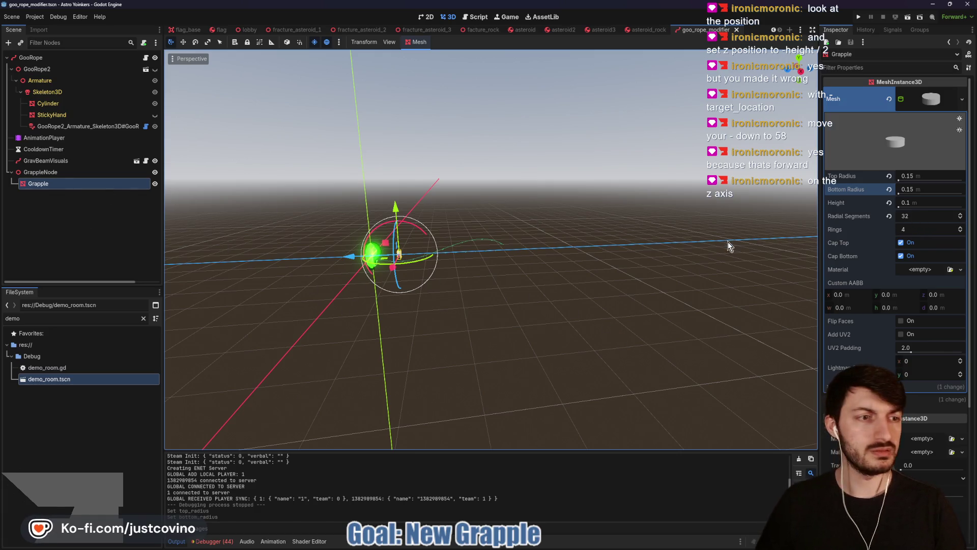
- Paste the yellow material onto the Grapple mesh, save the scene, and return to goo_rope.gd
click(911, 270)
click(929, 344)
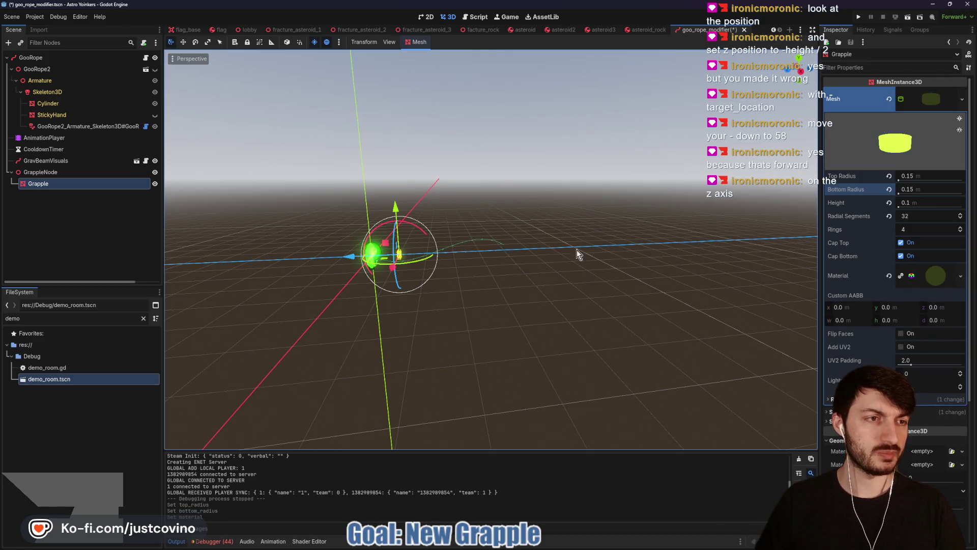
key(ctrl+s)
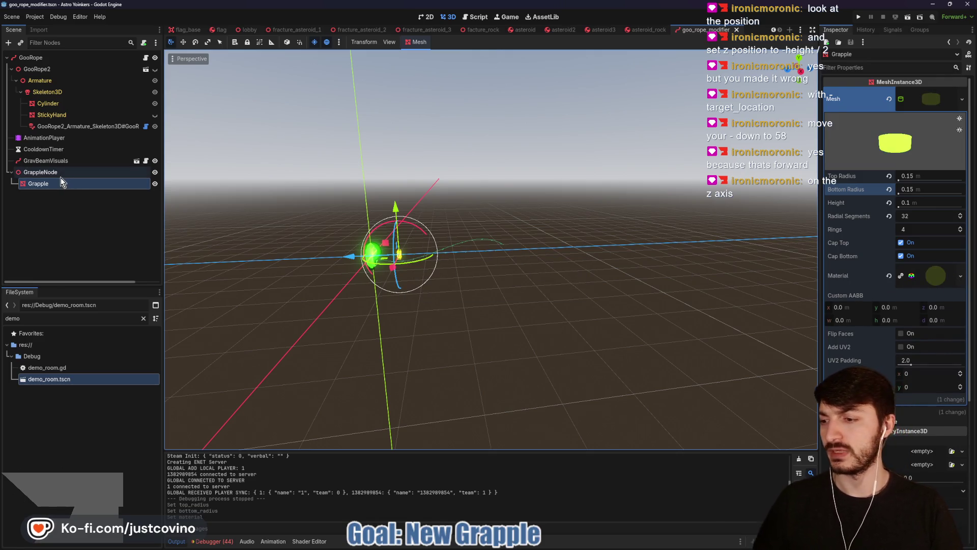
click(146, 58)
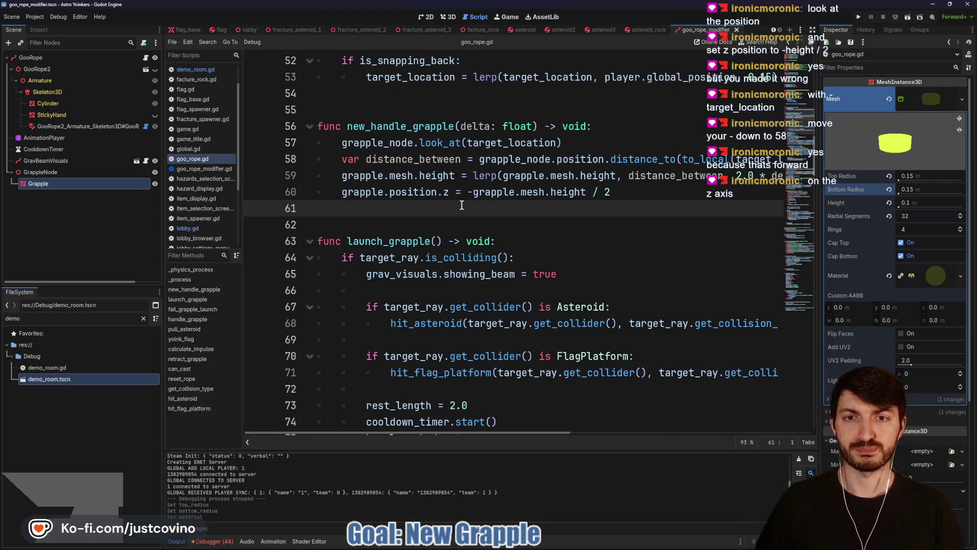
scroll(459, 205, down, 15)
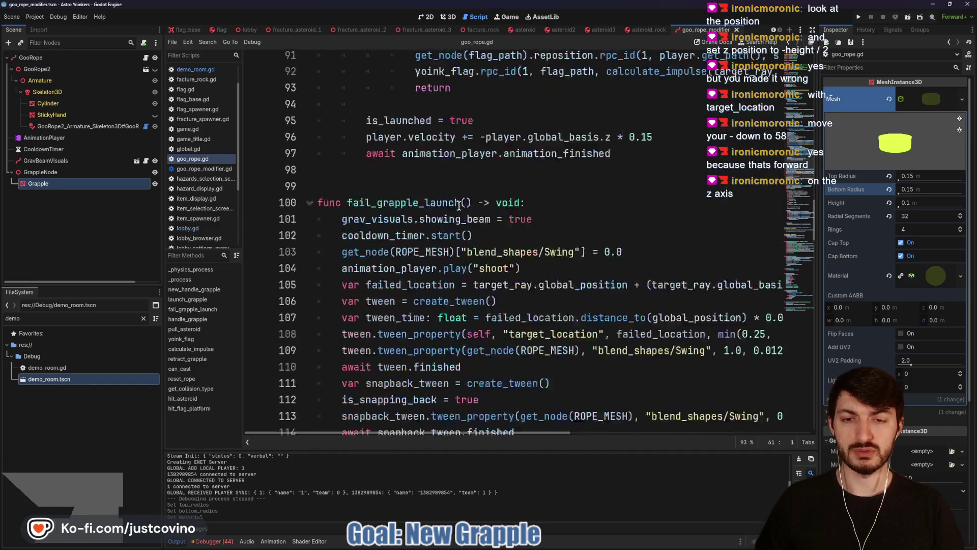
scroll(459, 206, up, 3)
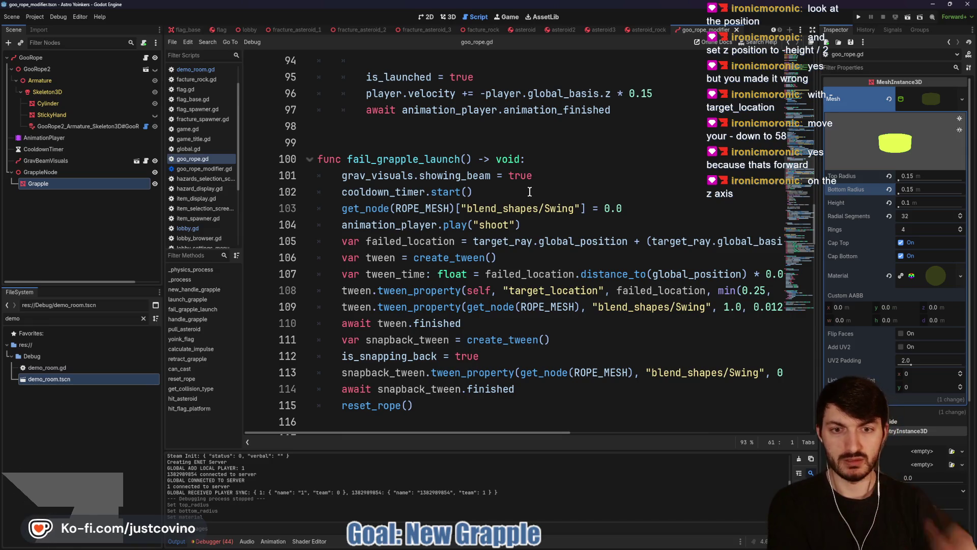
scroll(529, 191, up, 15)
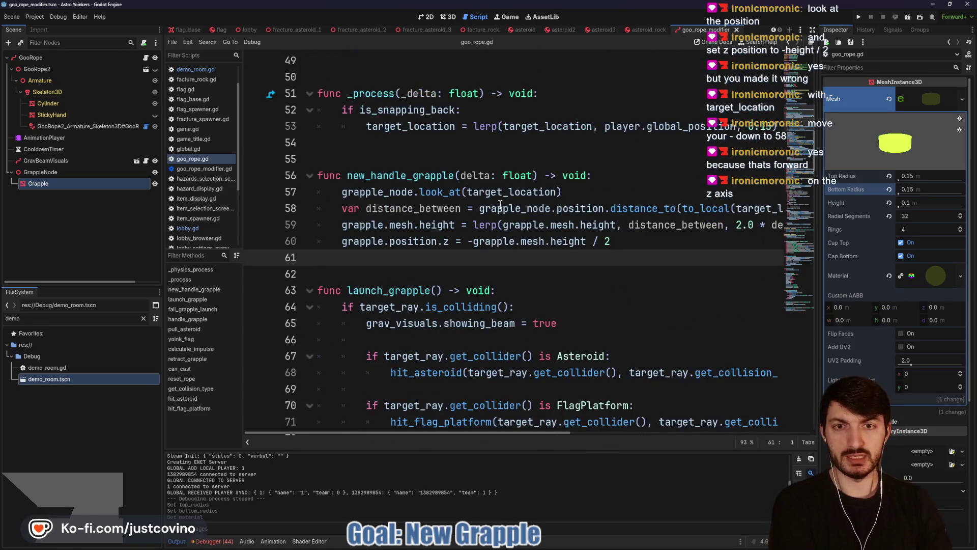
scroll(458, 230, down, 1)
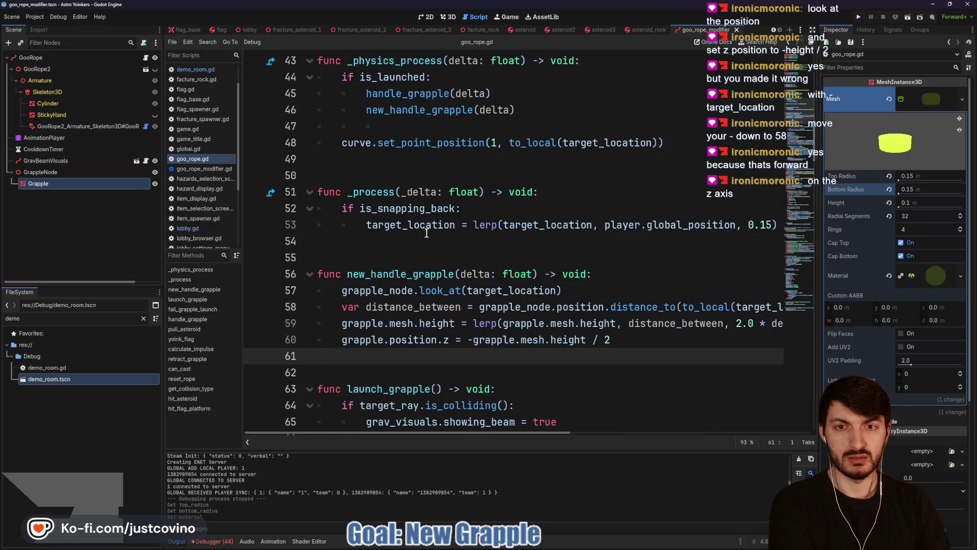
double_click(423, 208)
scroll(421, 238, down, 5)
scroll(421, 238, down, 1)
scroll(420, 235, up, 5)
scroll(419, 232, up, 2)
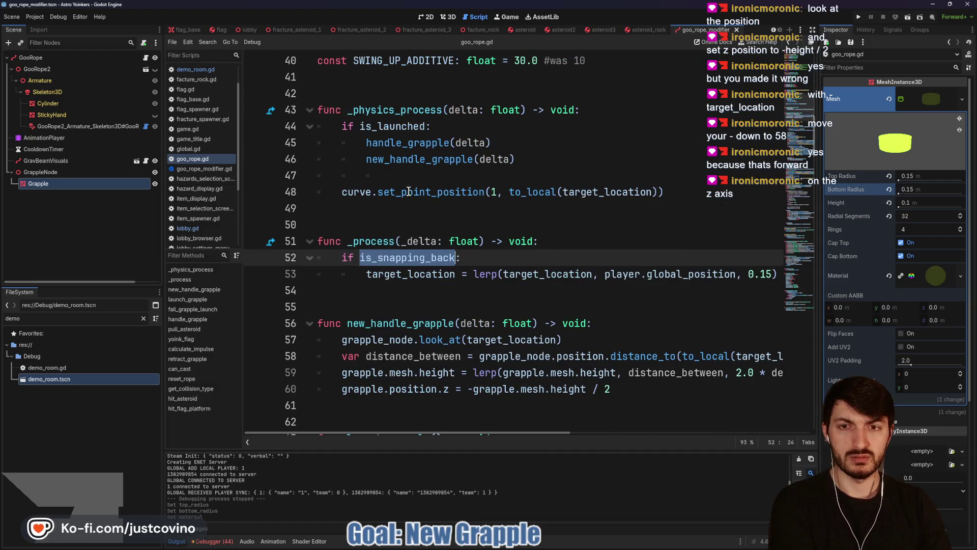
scroll(408, 195, down, 3)
scroll(407, 200, down, 19)
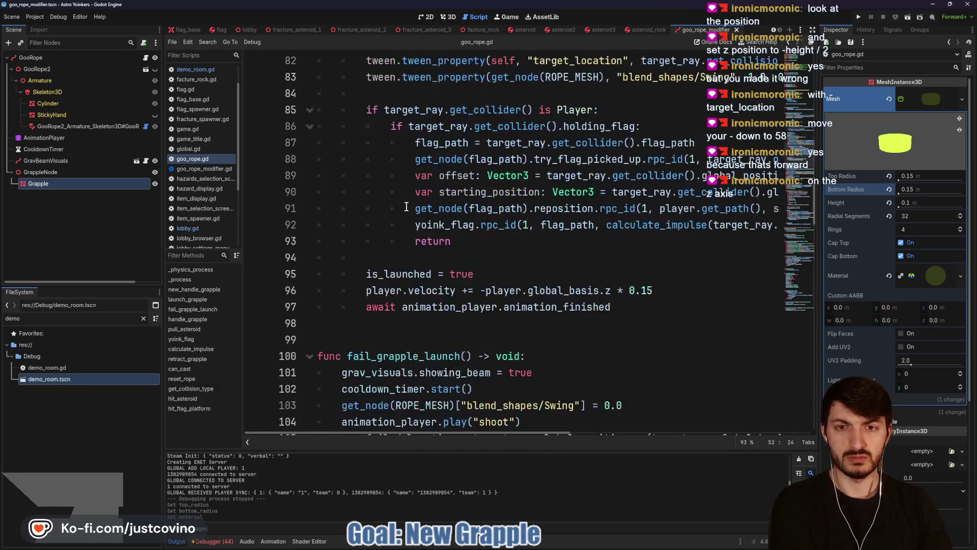
scroll(406, 209, up, 4)
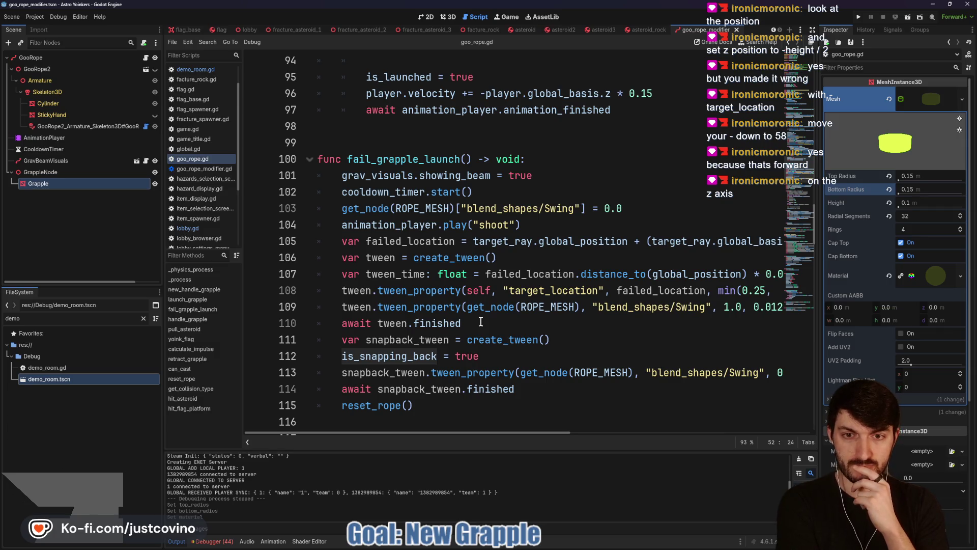
scroll(435, 344, down, 3)
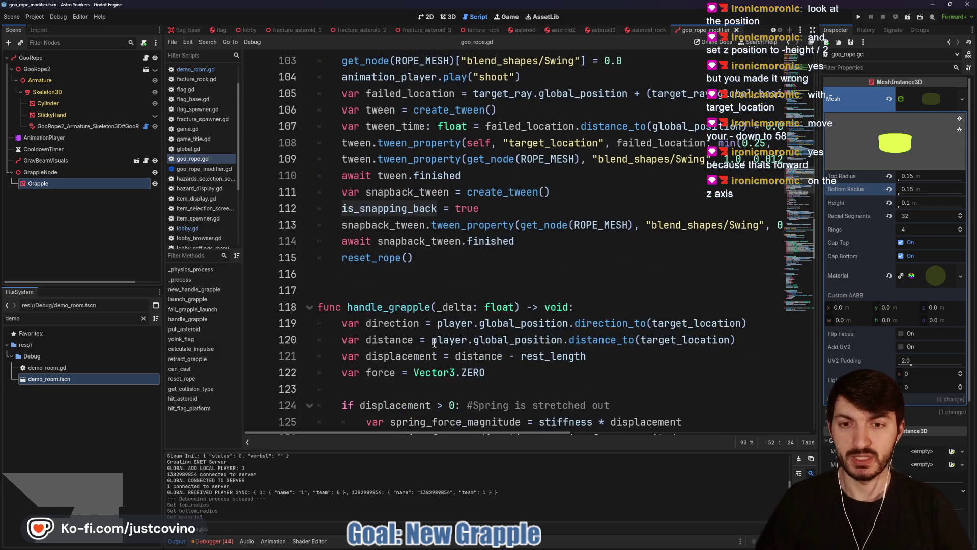
click(339, 282)
key(Return)
key(Return)
key(Return)
key(Up)
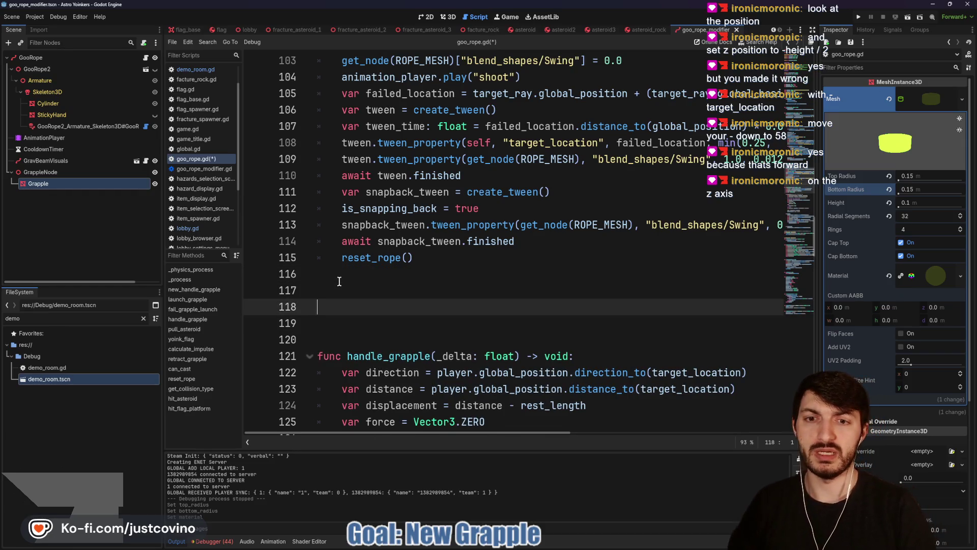
- Write func tween_fail_grapple() with create_tween and a tween_property of grapple.mesh height to 5.0 over 0.2
text(func fire_fail_grapple)
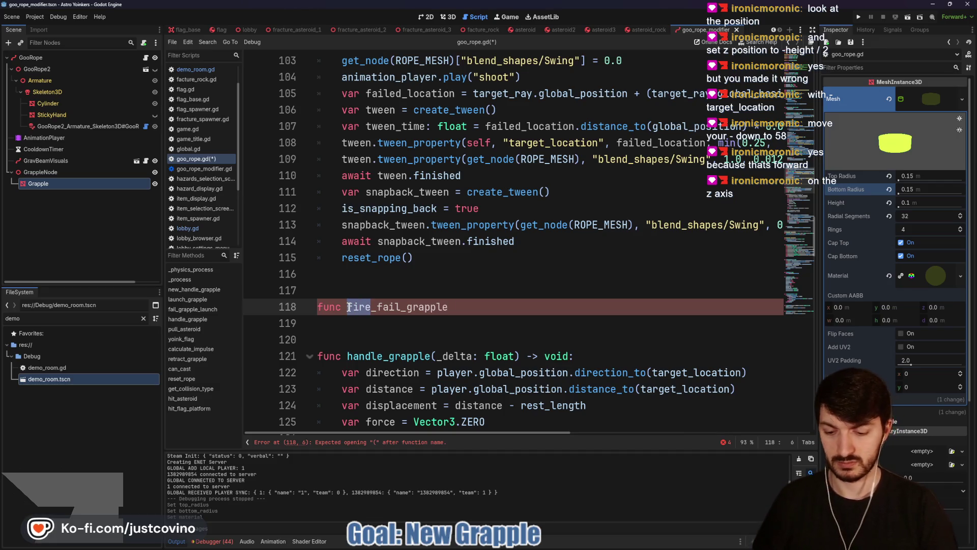
text(tween)
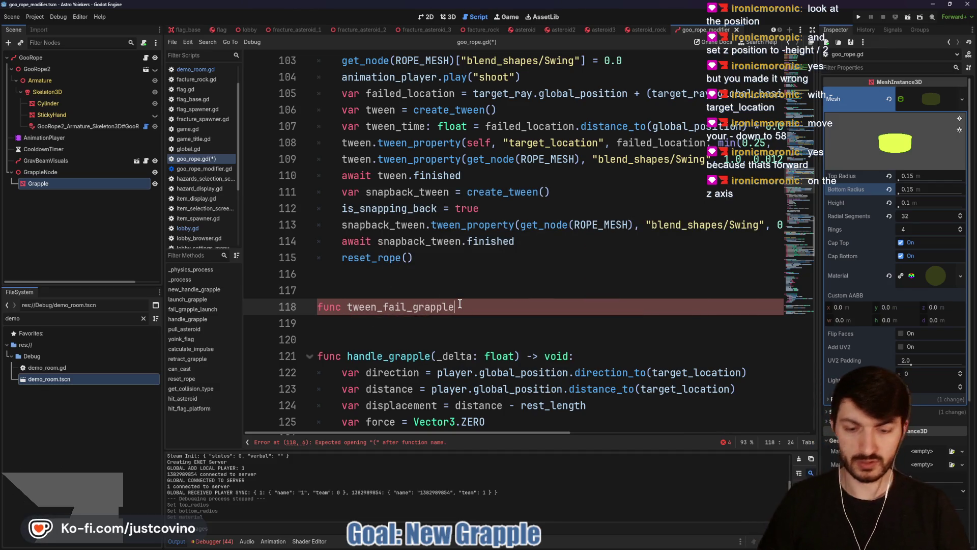
text(d:)
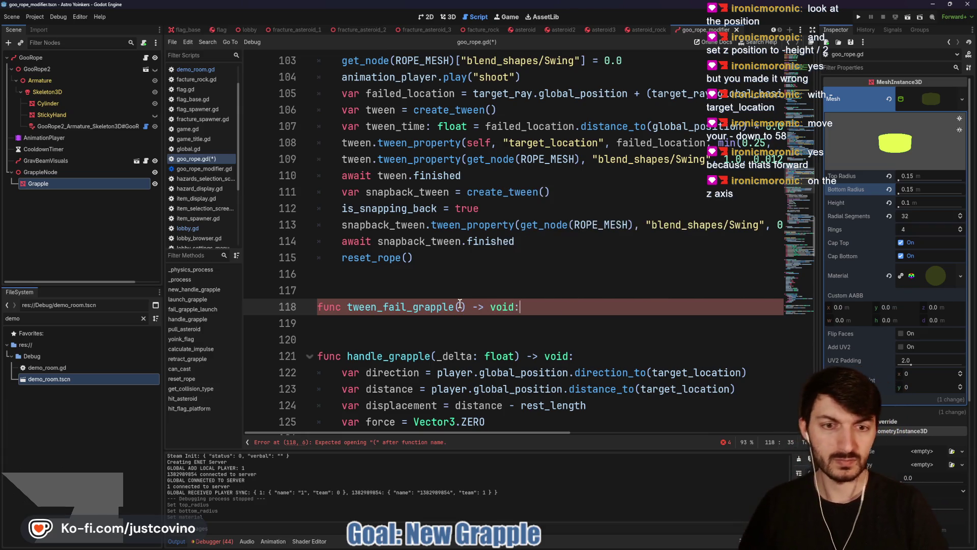
key(Return)
text(var )
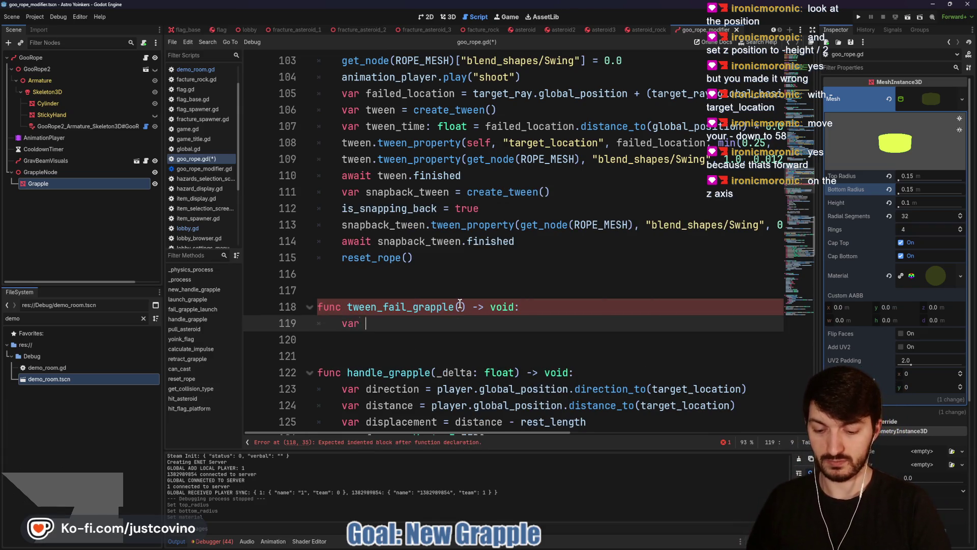
text(tween )
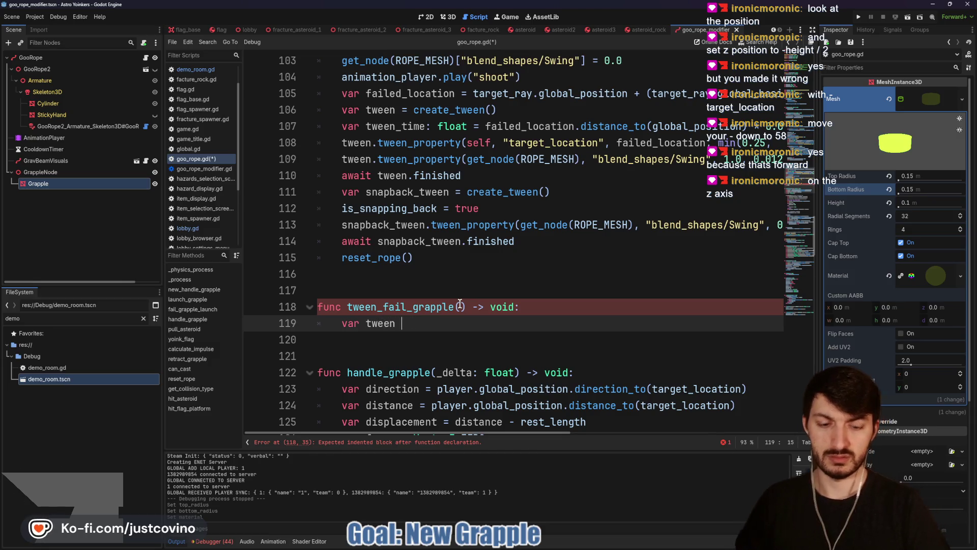
text(- = creat)
key(Return)
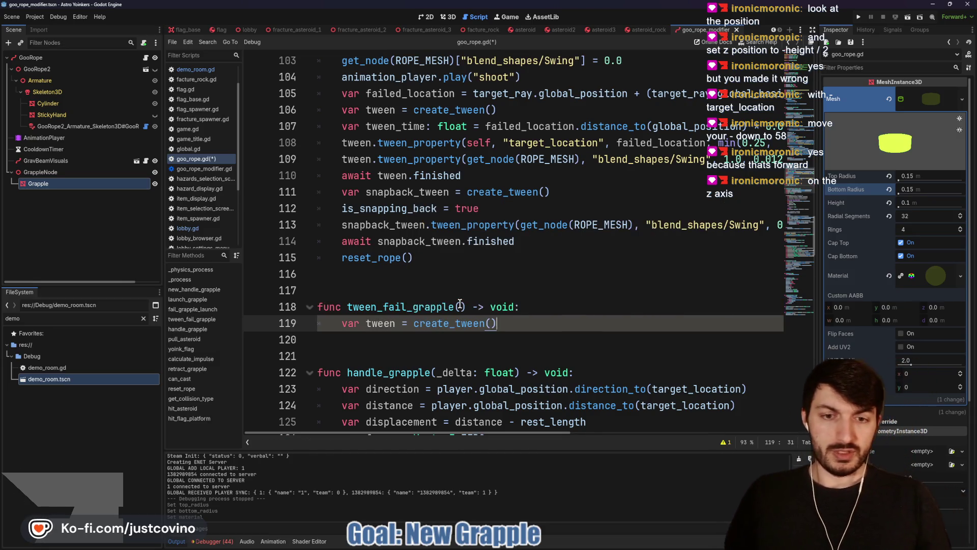
key(Return)
text(tween.tw)
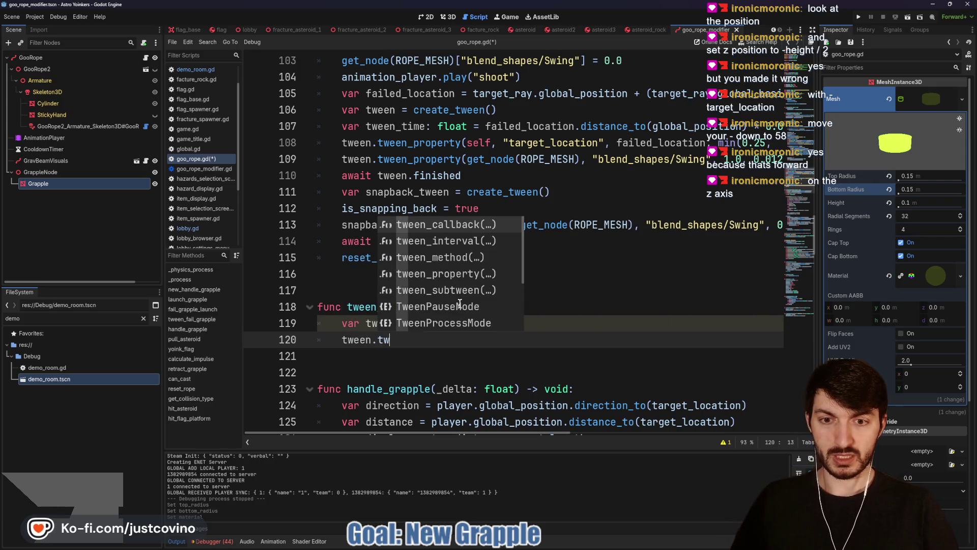
text(een__pr)
key(Return)
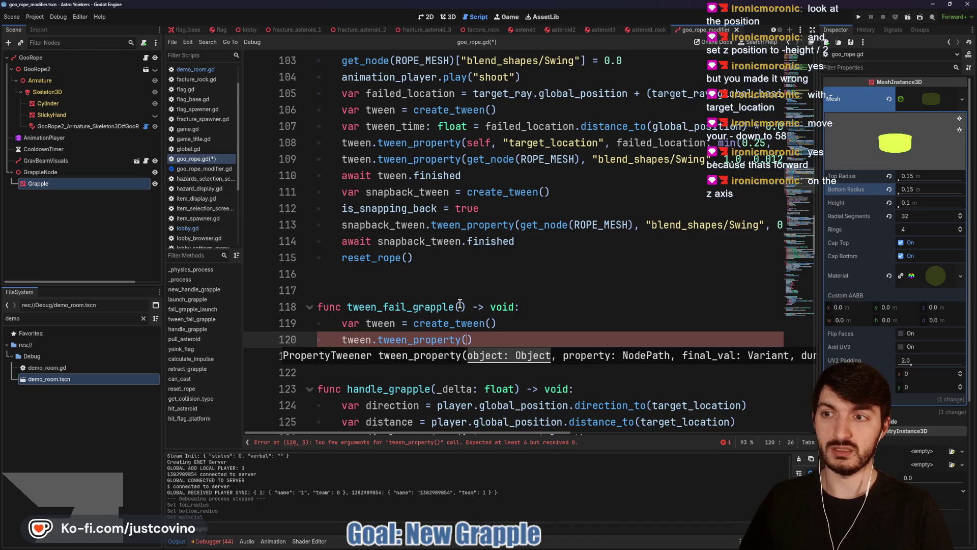
text(gra)
key(Return)
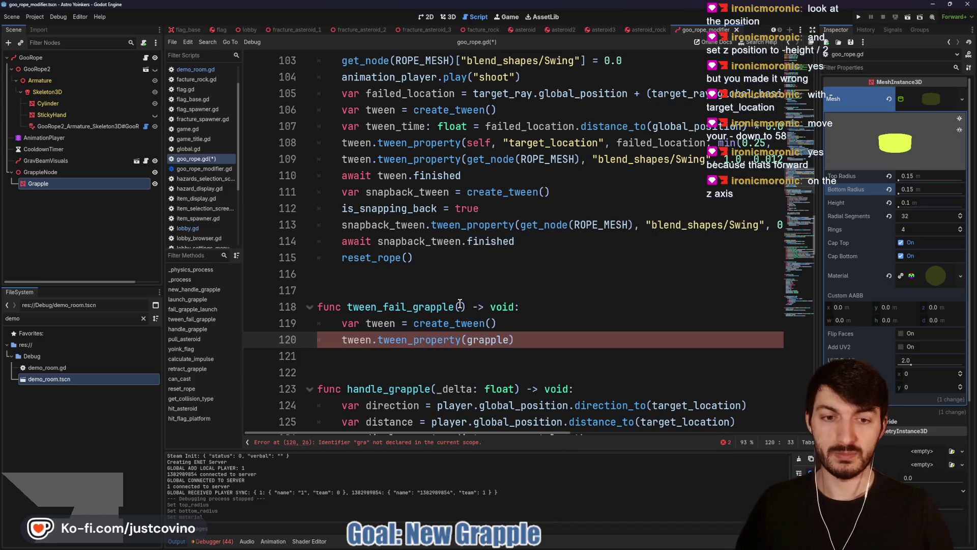
text(.mesh)
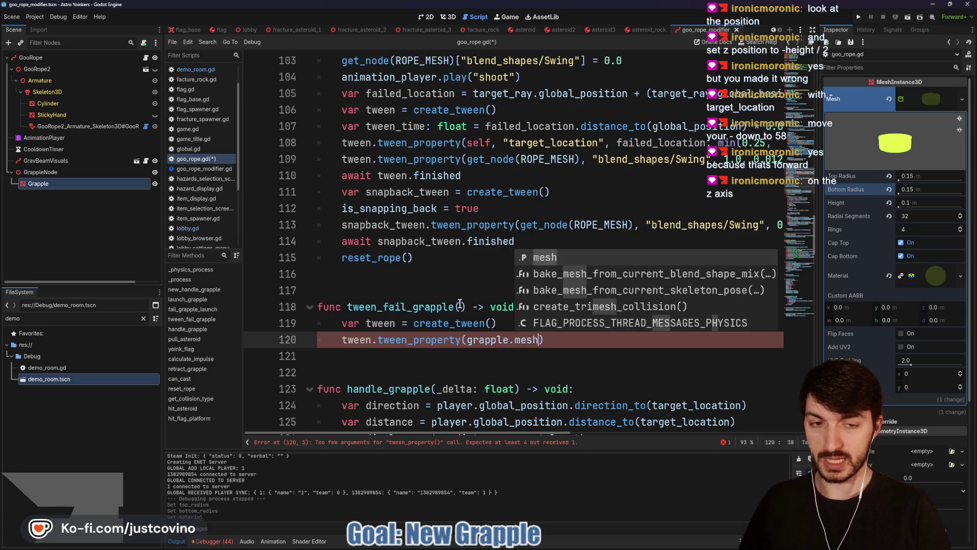
text(, "height")
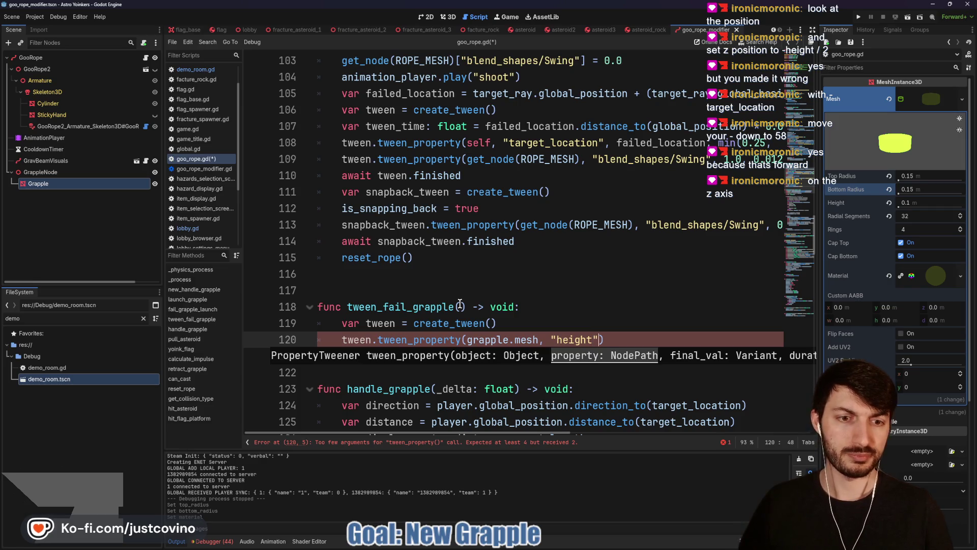
text(,)
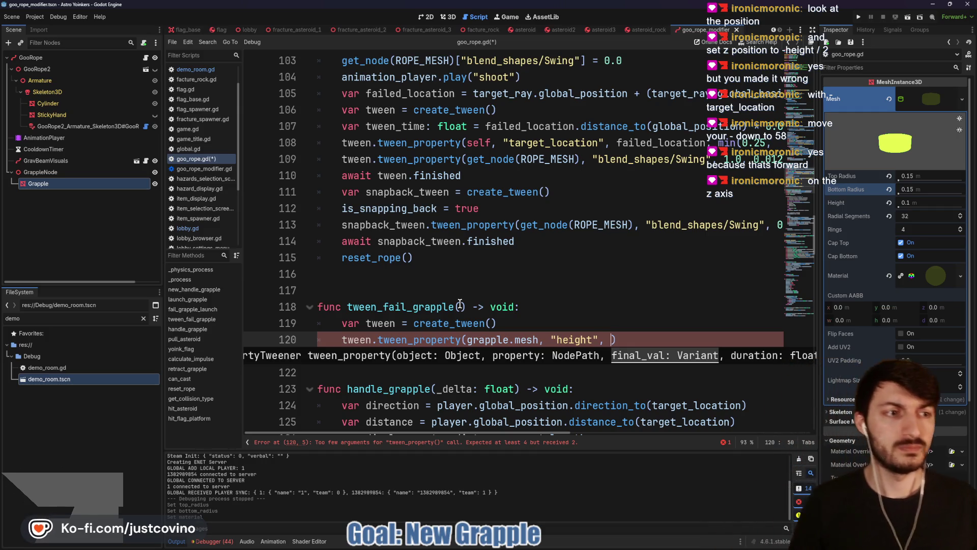
text(5.0)
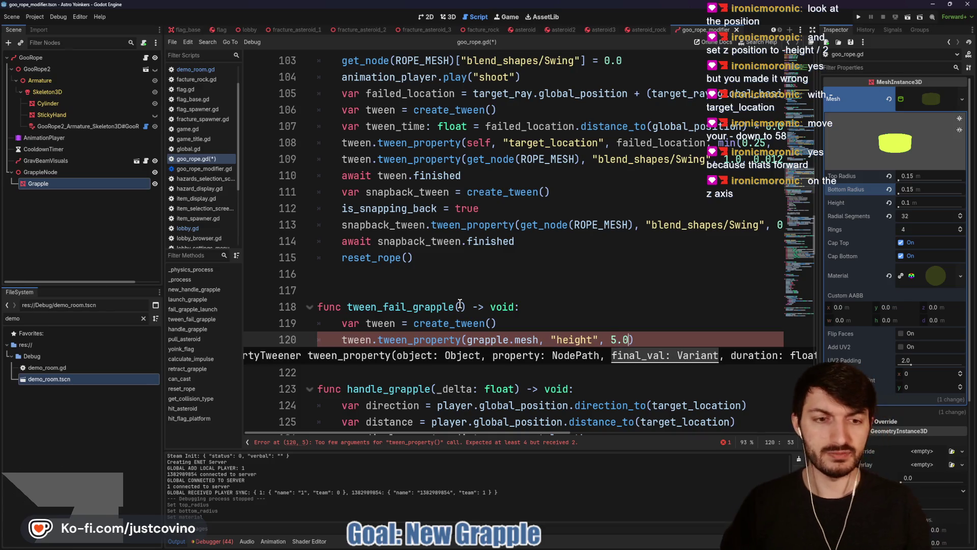
text(,)
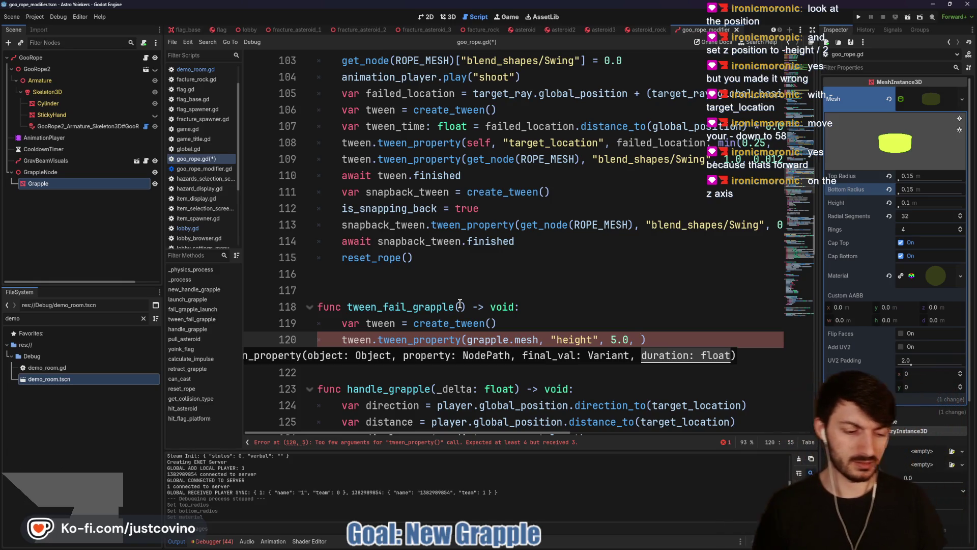
text(0.2)
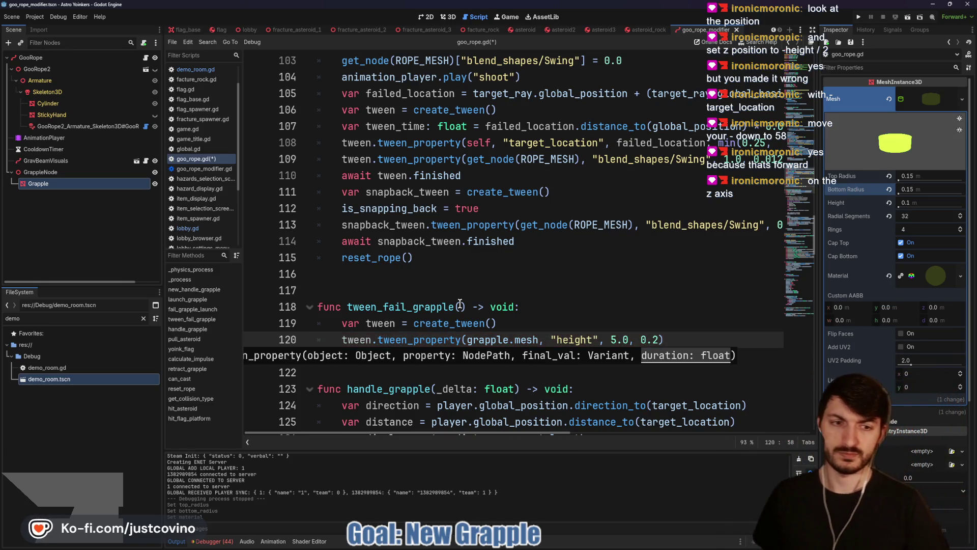
- Add a second tween_property shrinking grapple.mesh height to 0.01 over 0.15, and save
click(705, 340)
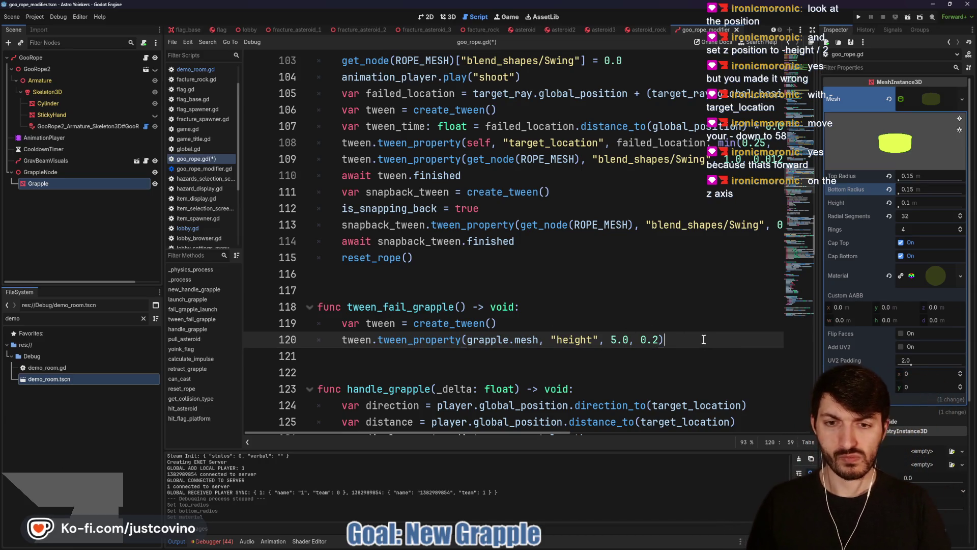
key(Return)
text(tween)
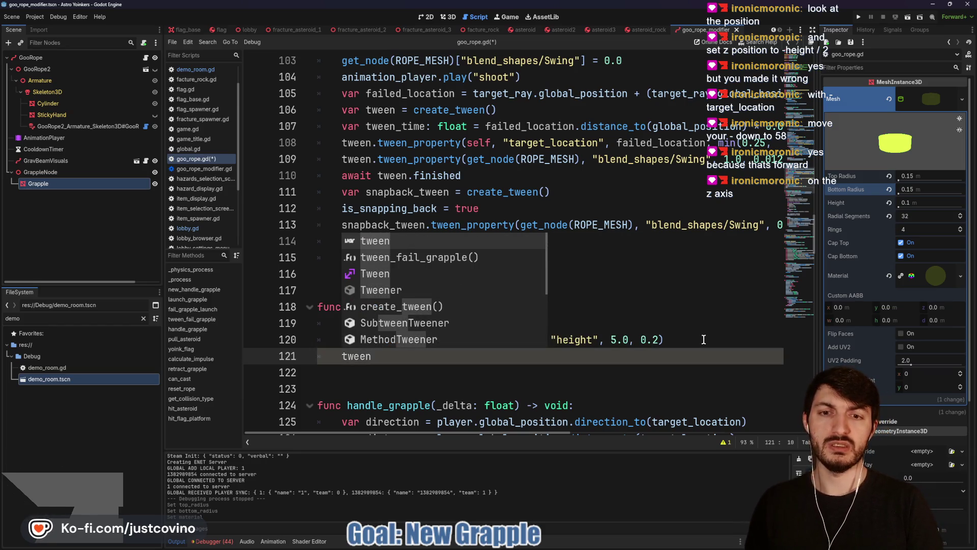
text(.)
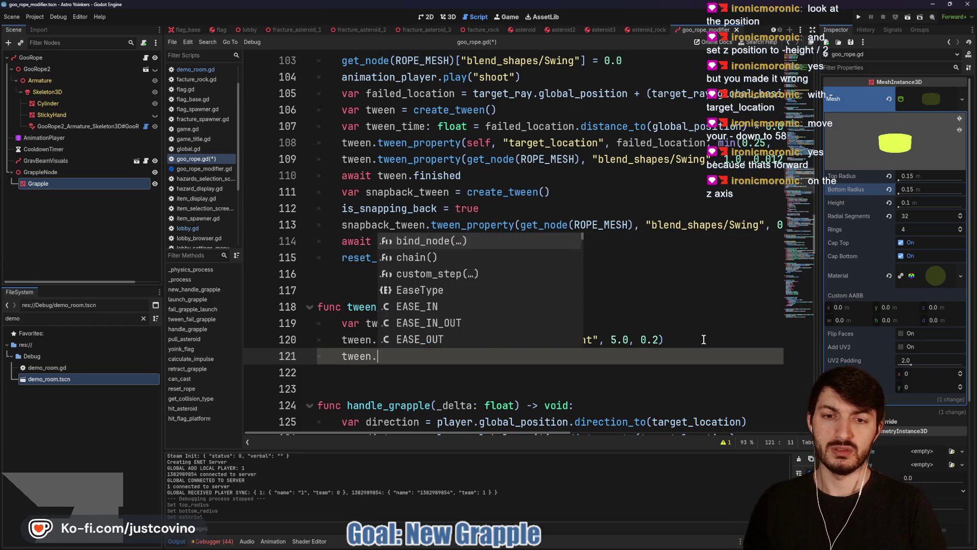
text(tween_proper)
key(Return)
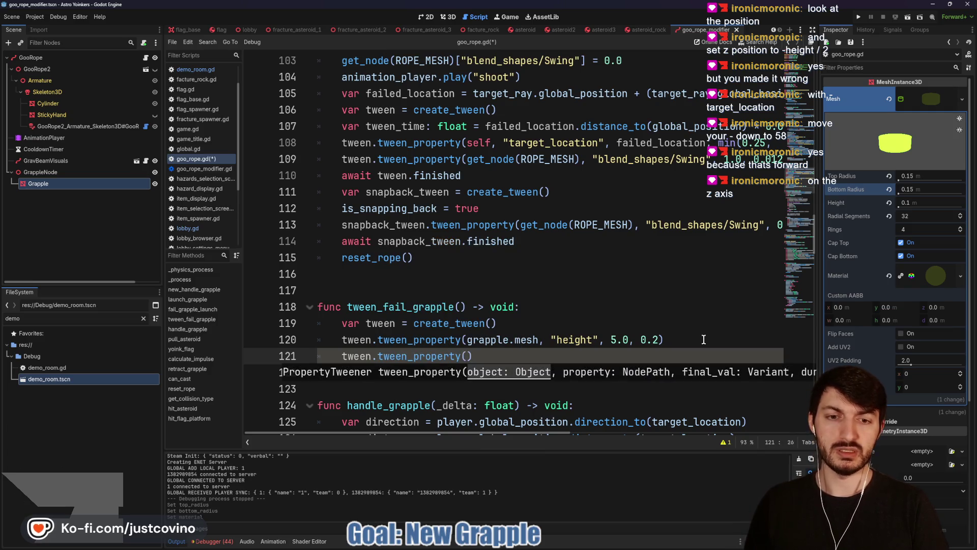
text(grapple.)
text(mesh, "h)
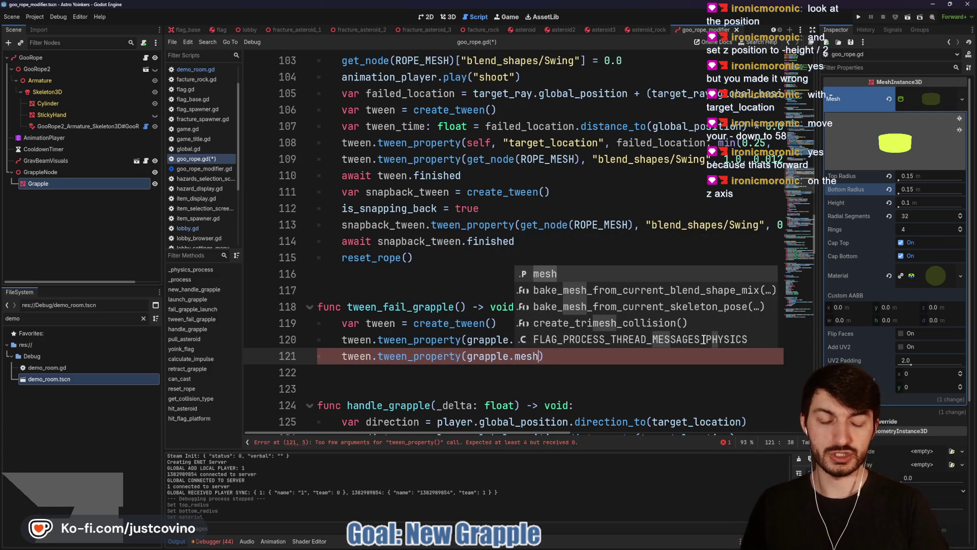
text(eight")
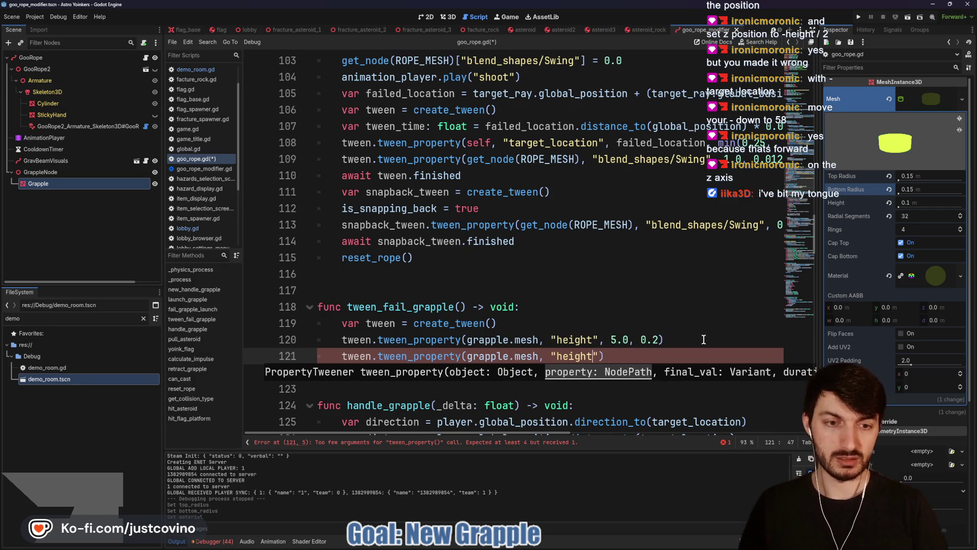
text(, 0.01,)
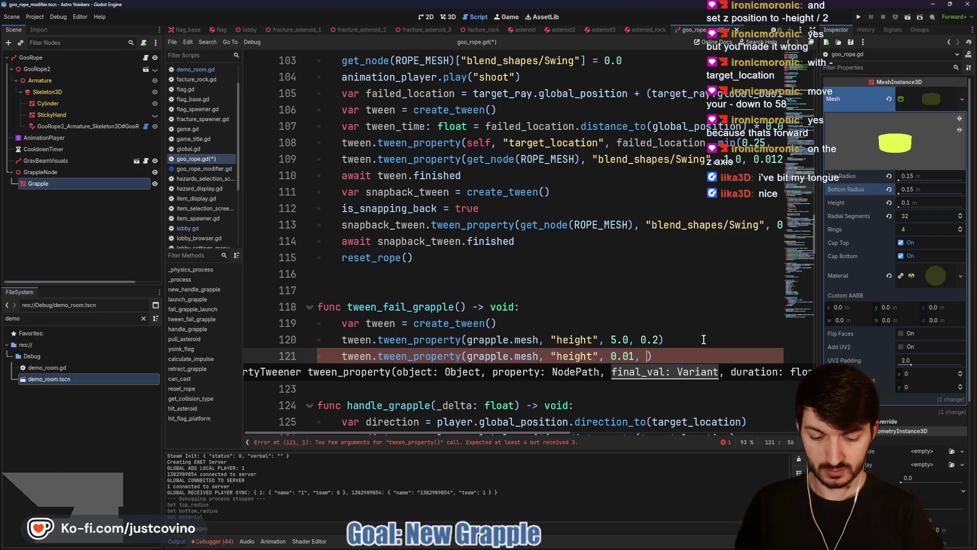
text(0.15)
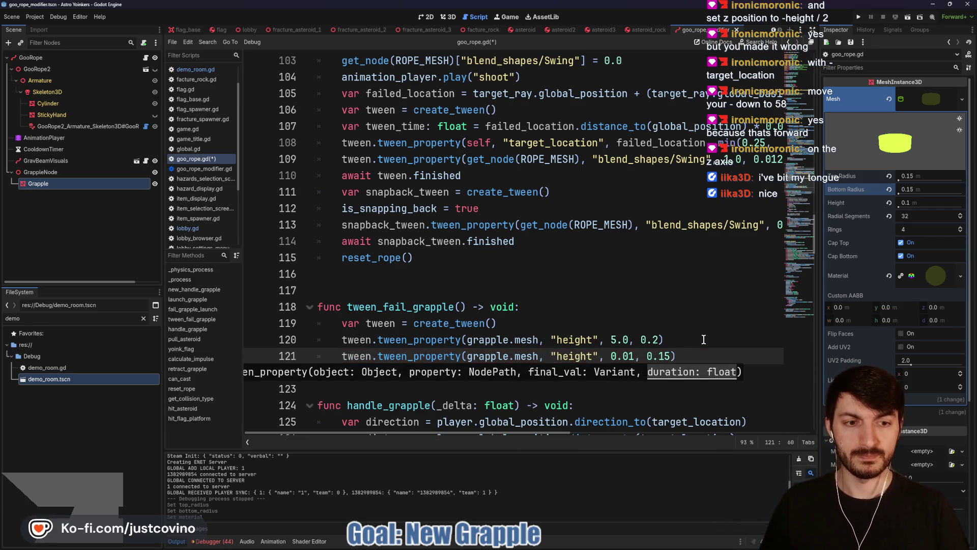
text())
key(ctrl+s)
scroll(467, 276, up, 1)
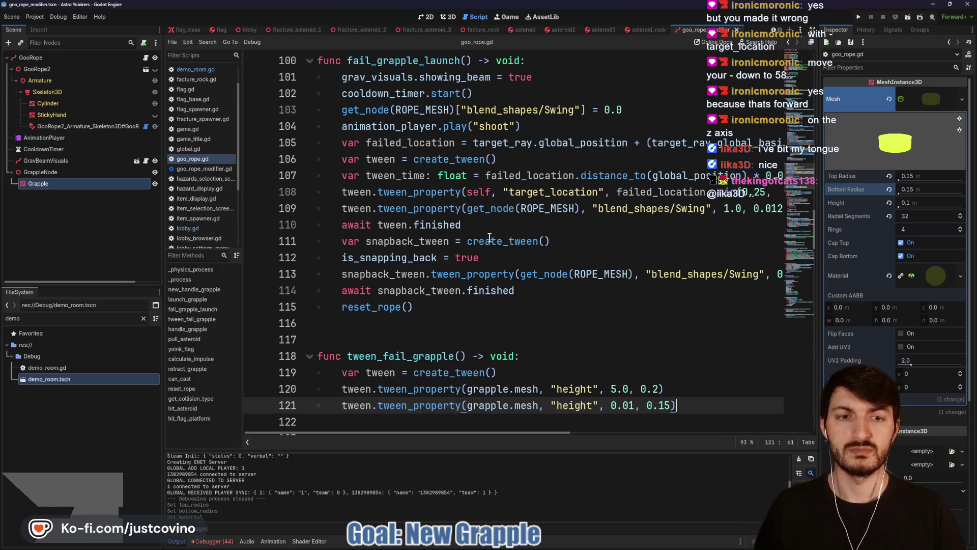
- Scroll through tween_fail_grapple and fail_grapple_launch, checking the blank lines after the new function
scroll(576, 275, right, 3)
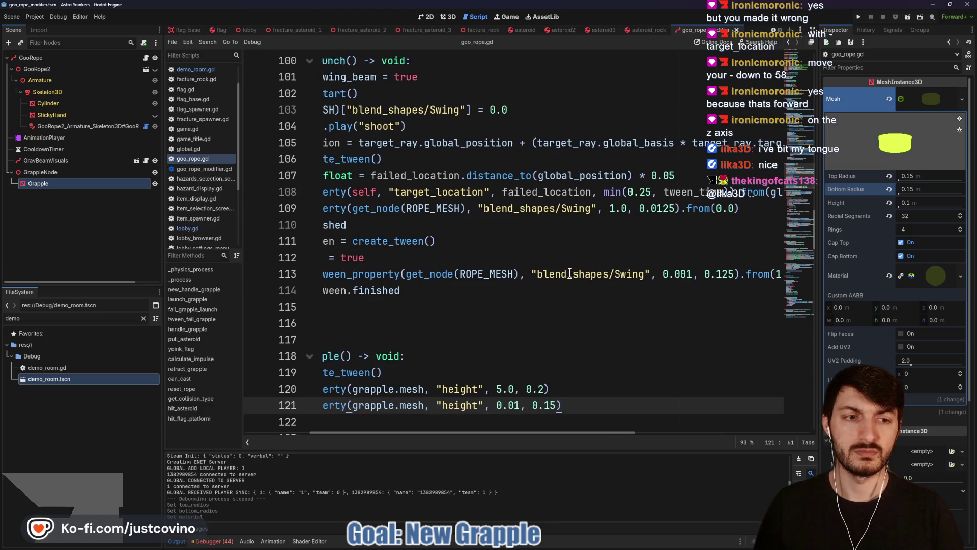
scroll(567, 268, right, 6)
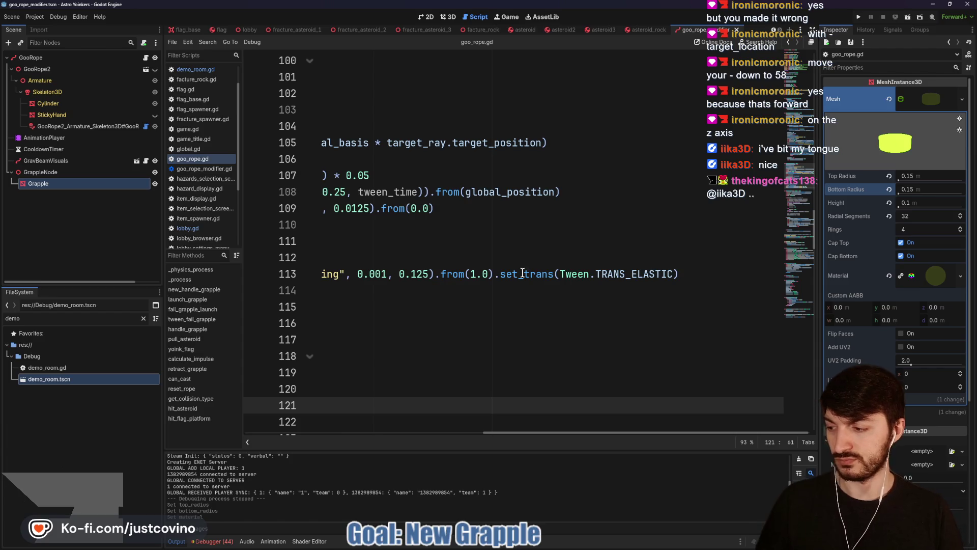
scroll(459, 269, left, 9)
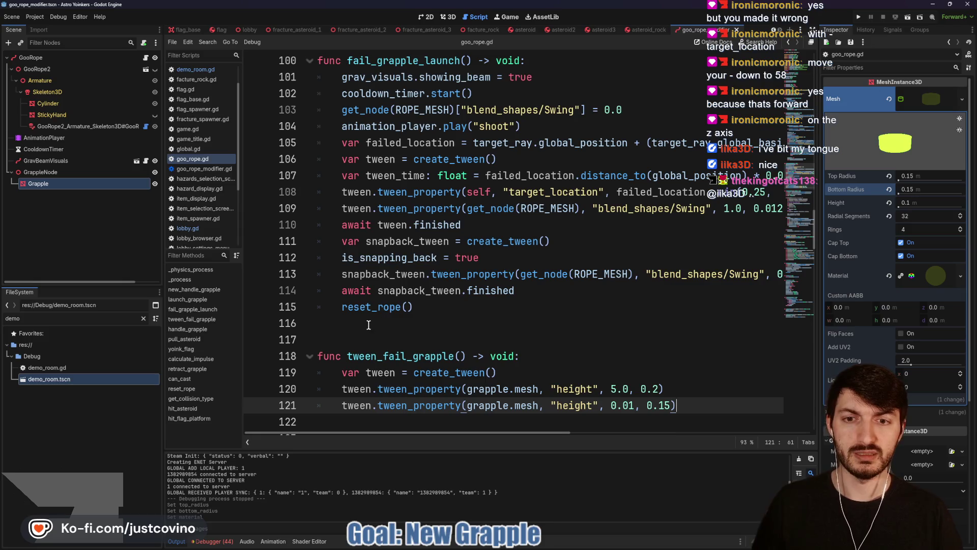
scroll(370, 339, down, 3)
click(364, 272)
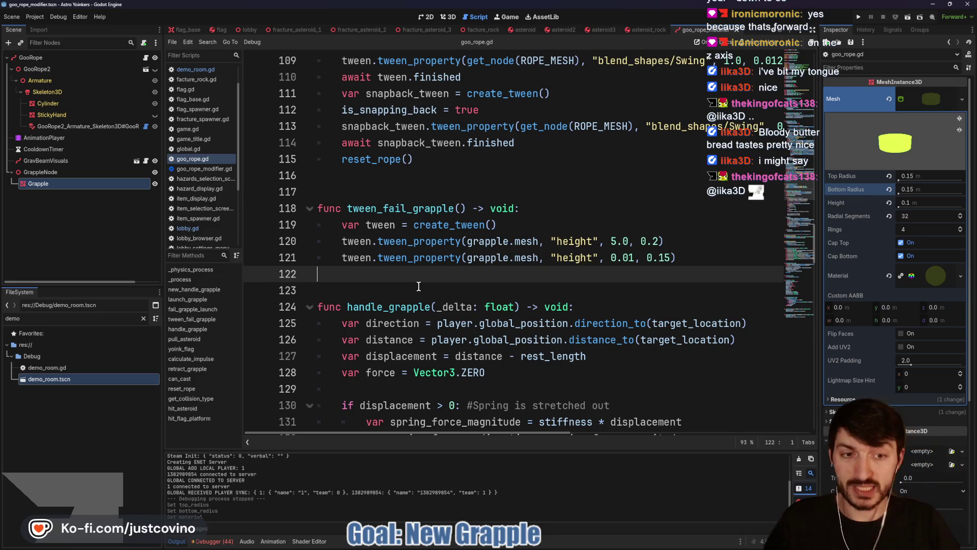
click(394, 287)
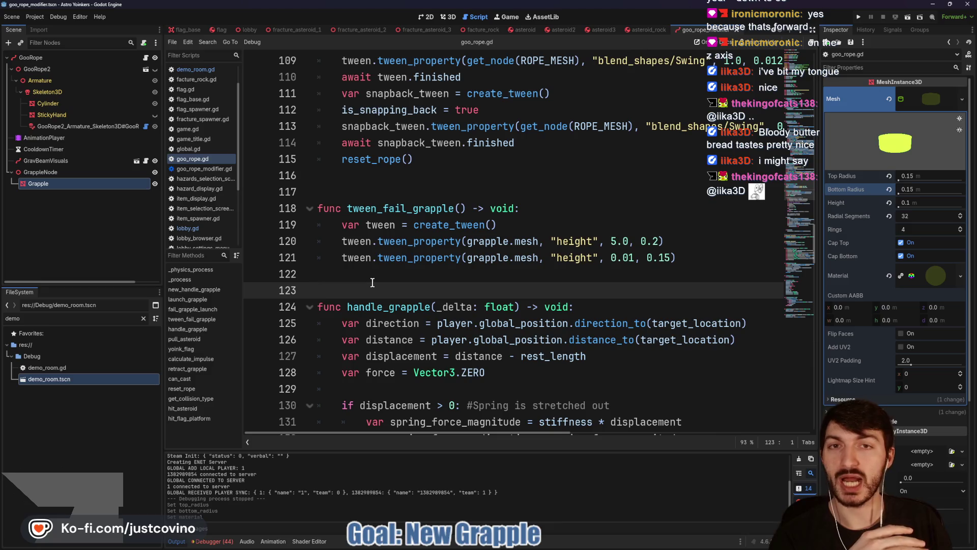
click(381, 274)
scroll(387, 285, up, 3)
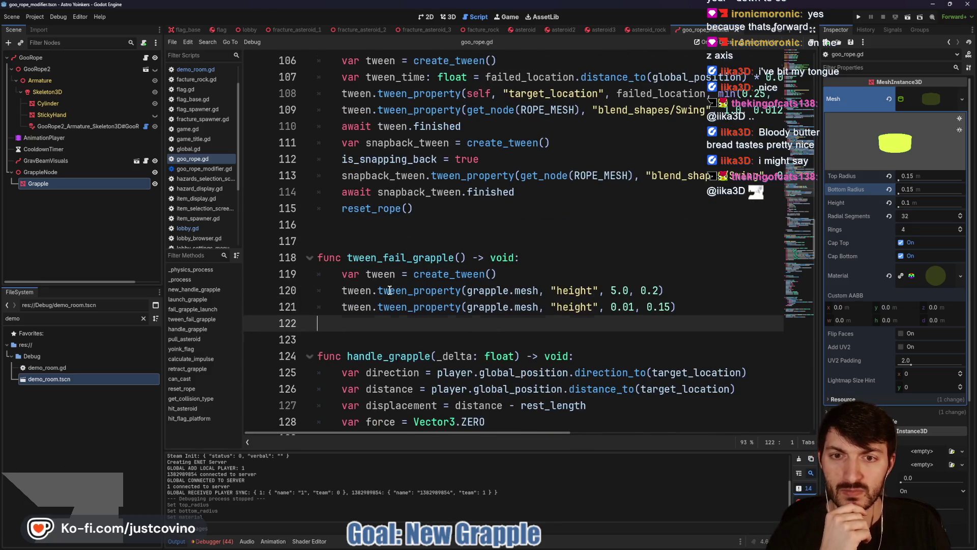
scroll(433, 294, down, 1)
scroll(435, 291, up, 2)
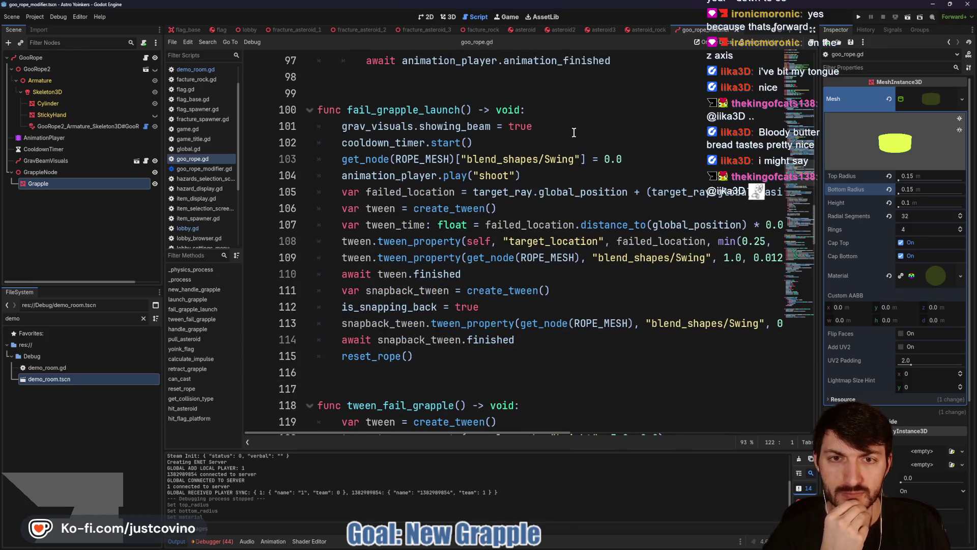
- Call tween_fail_grapple() after cooldown_timer.start() in fail_grapple_launch, save, and switch to demo_room
click(513, 146)
key(Return)
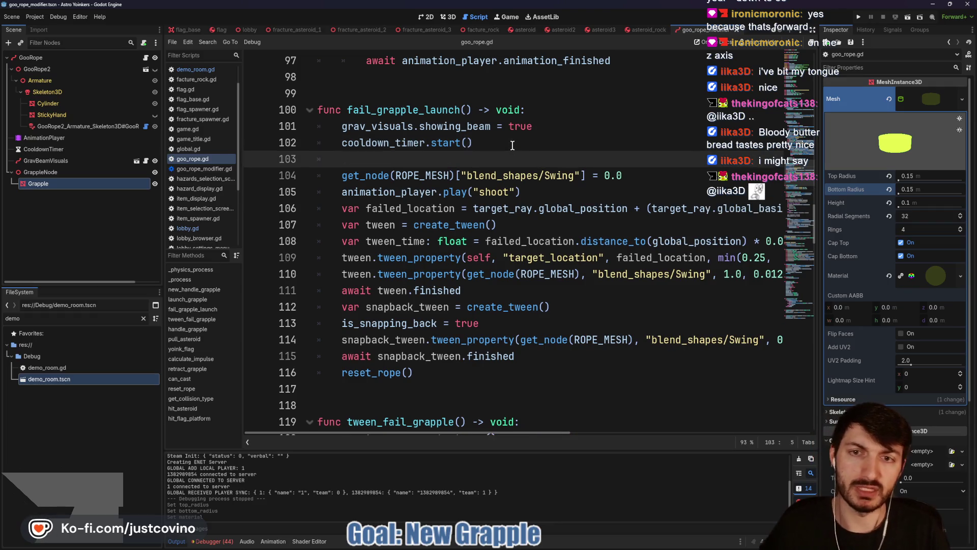
key(Return)
key(Return)
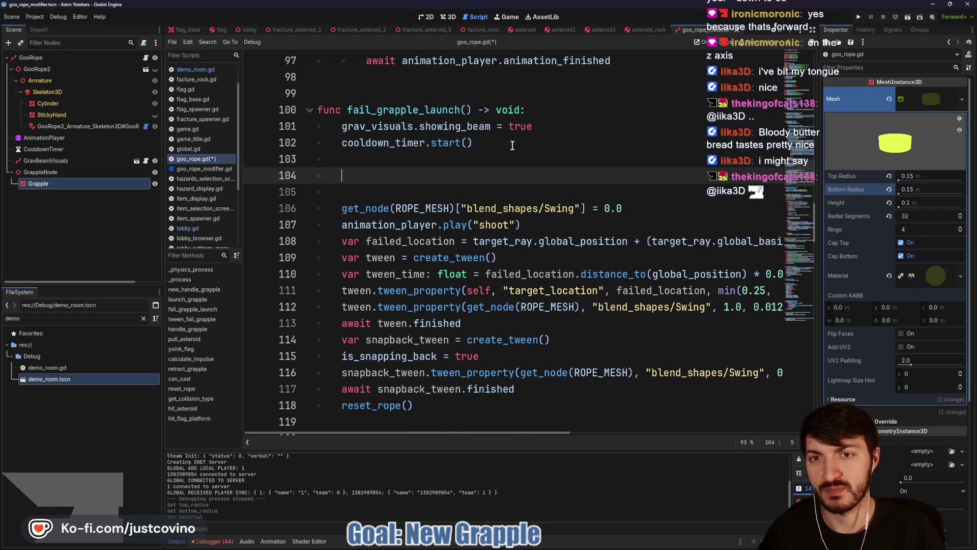
text(tween)
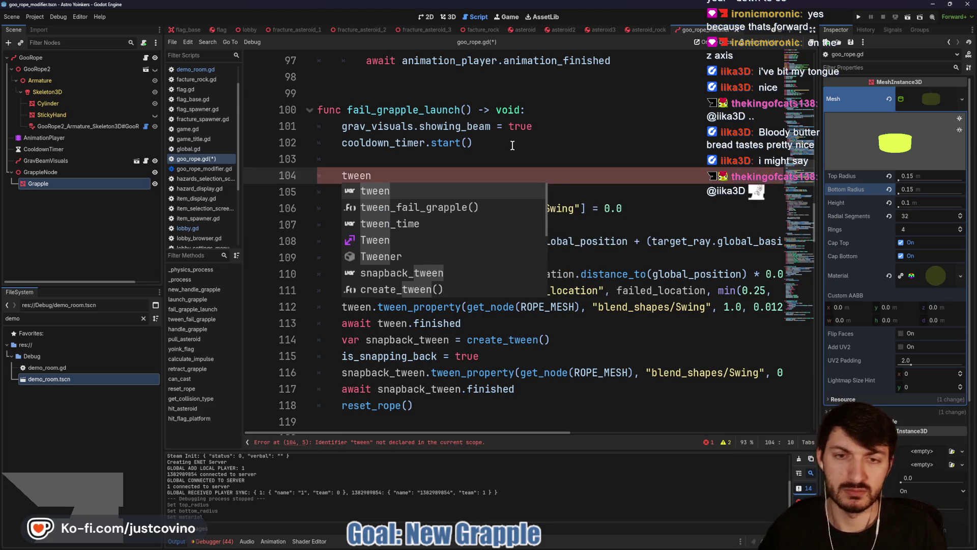
key(Down)
key(Return)
key(ctrl+s)
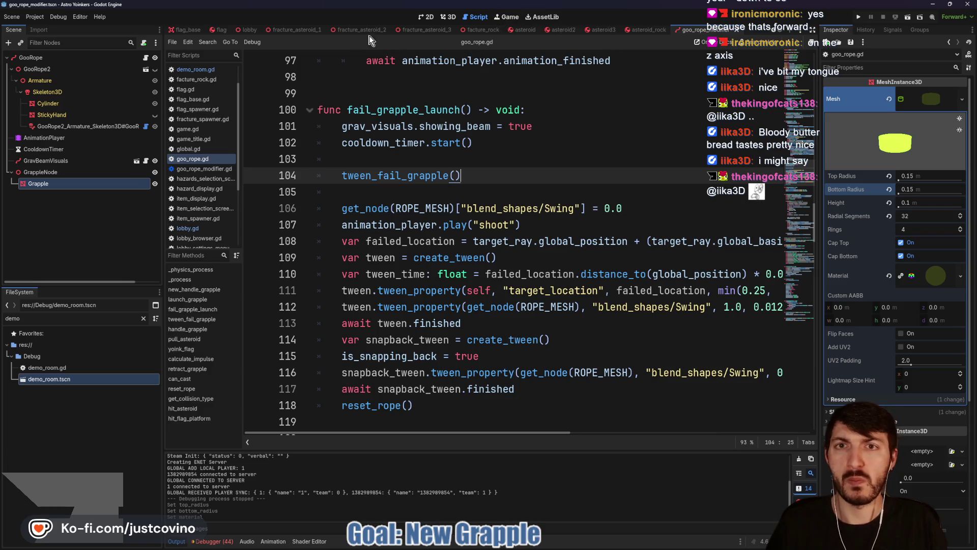
scroll(252, 27, up, 5)
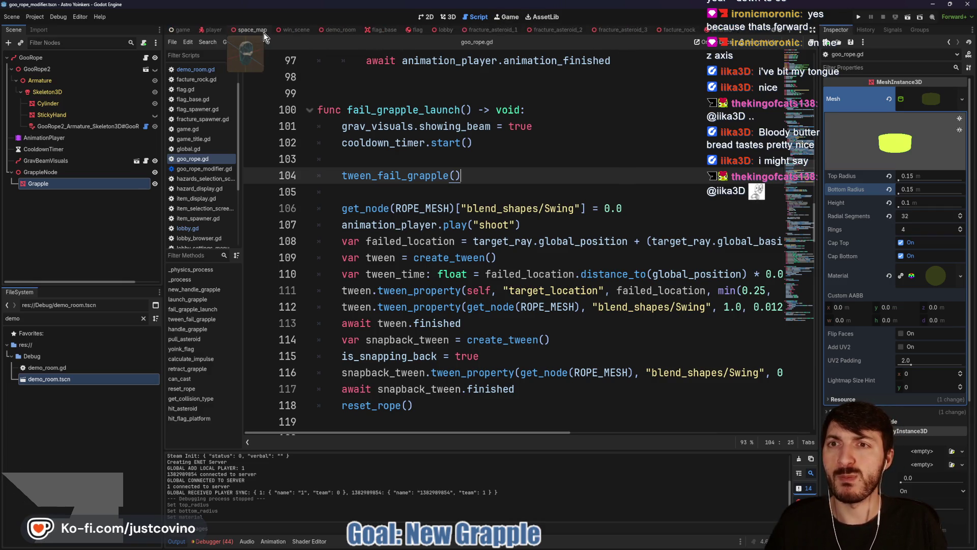
click(340, 30)
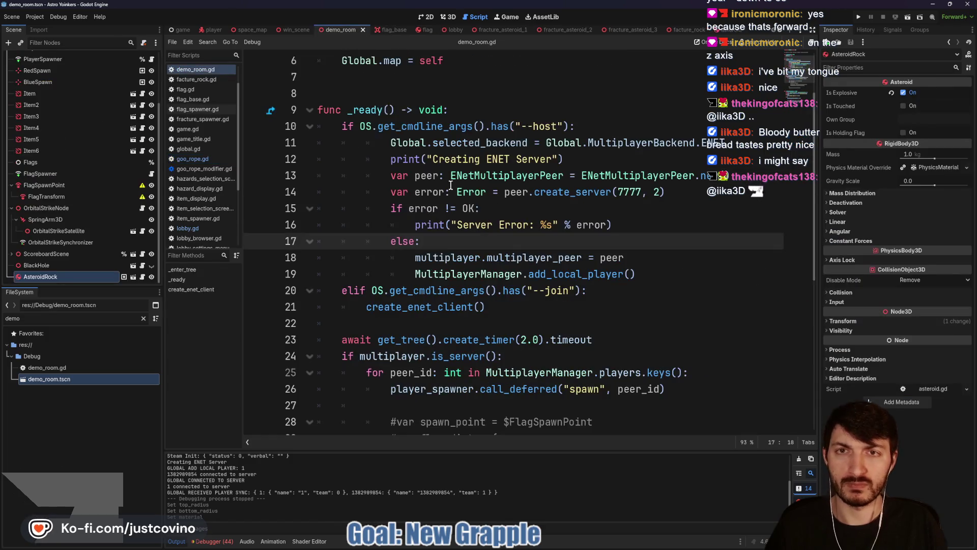
key(F6)
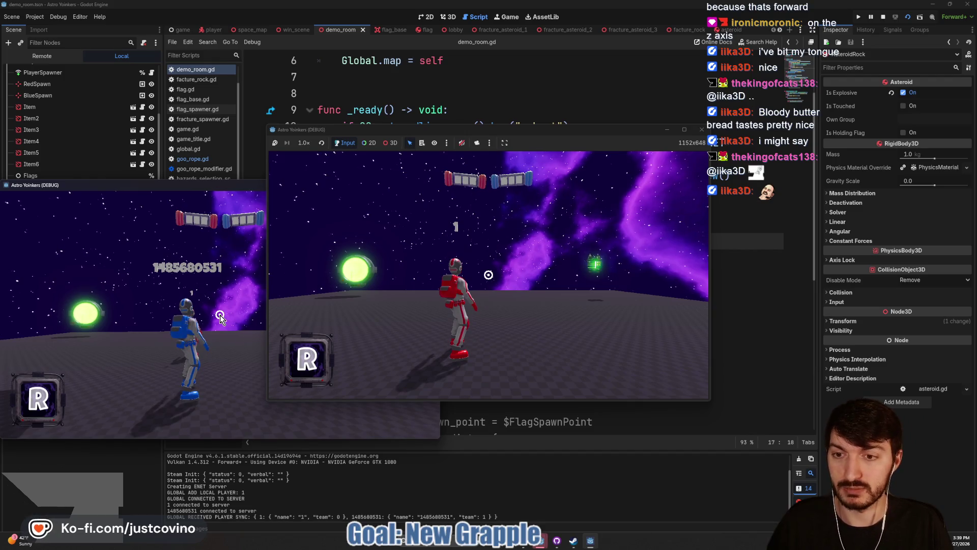
click(590, 542)
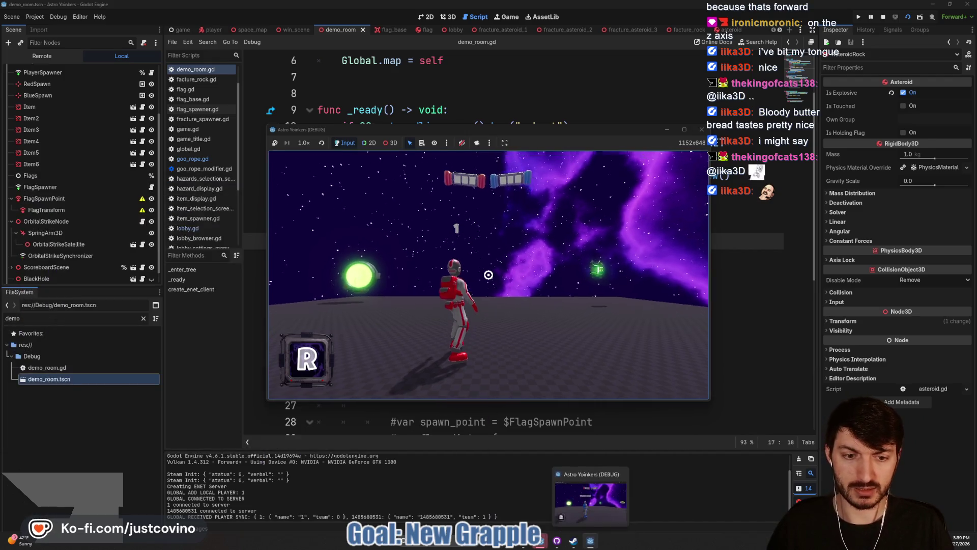
key(w)
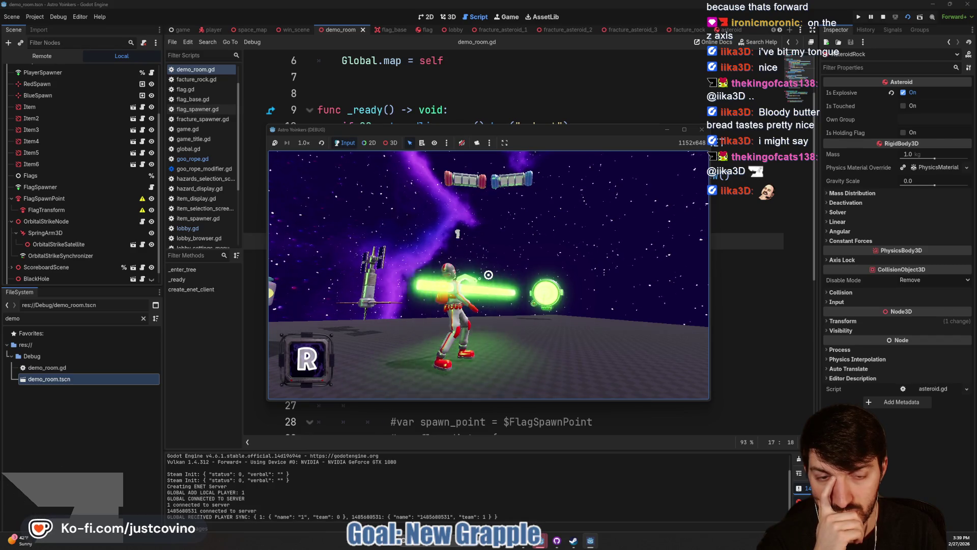
key(F8)
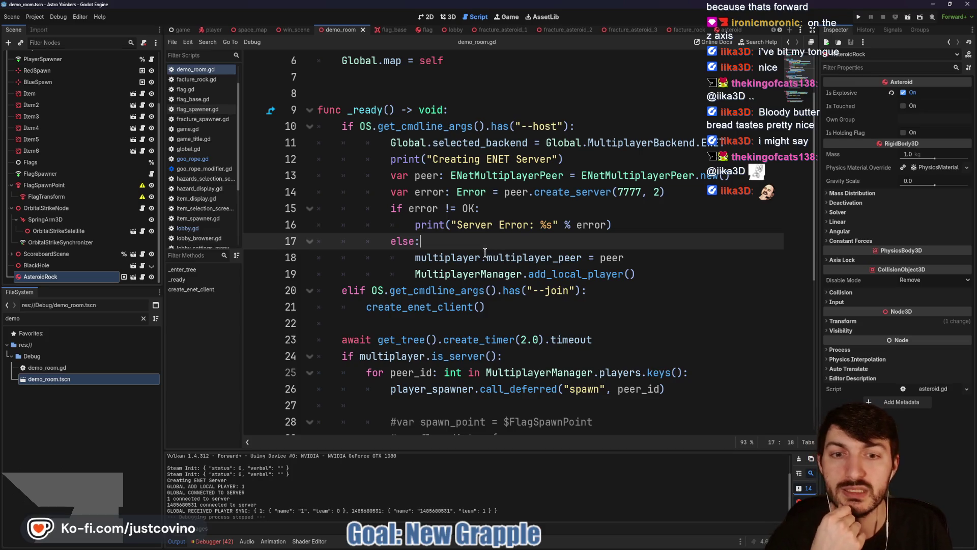
- Switch to the player scene and open the GooRope node's goo_rope.gd script
scroll(442, 252, down, 3)
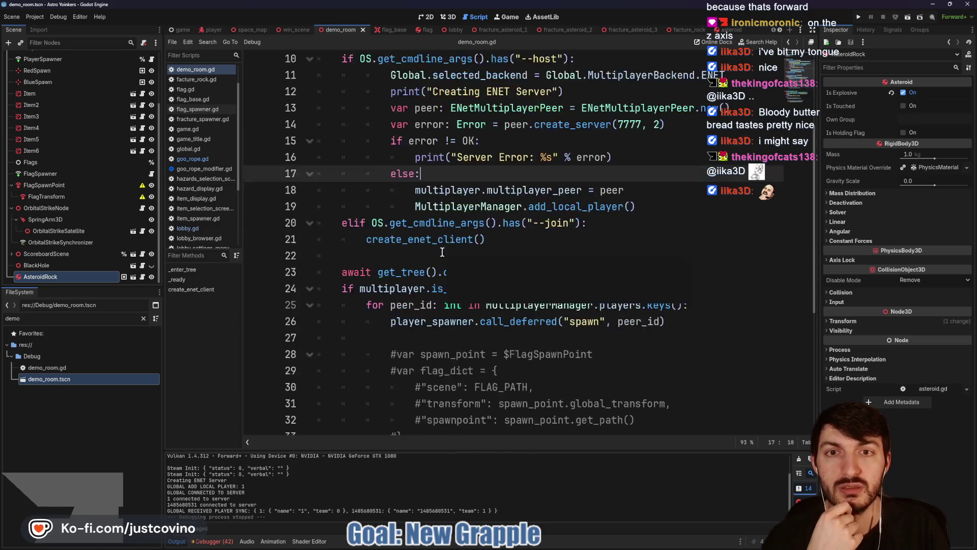
scroll(442, 252, down, 1)
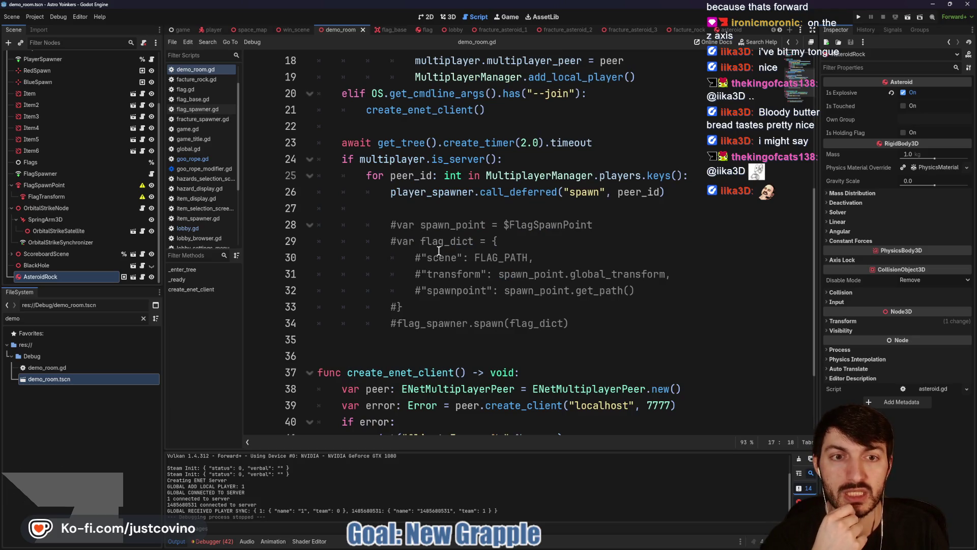
scroll(438, 251, down, 2)
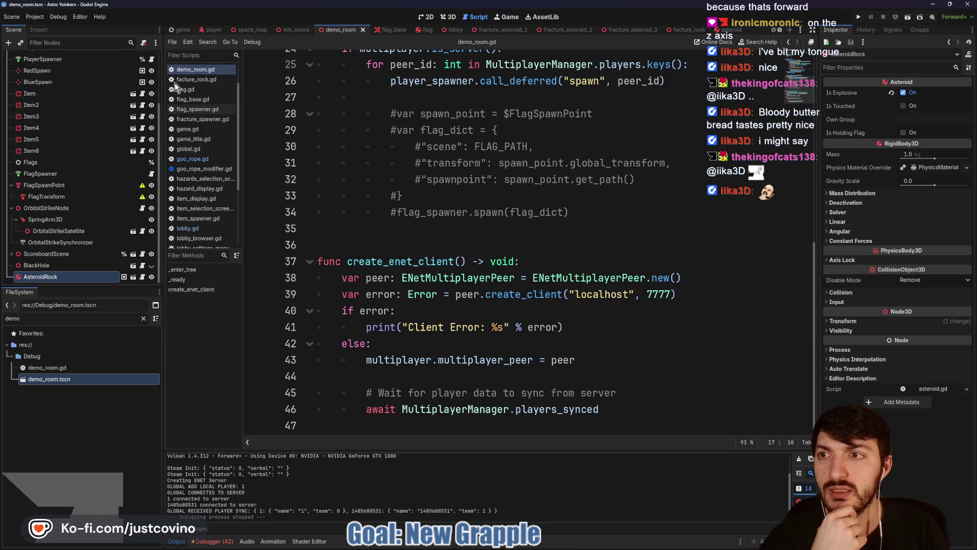
click(211, 30)
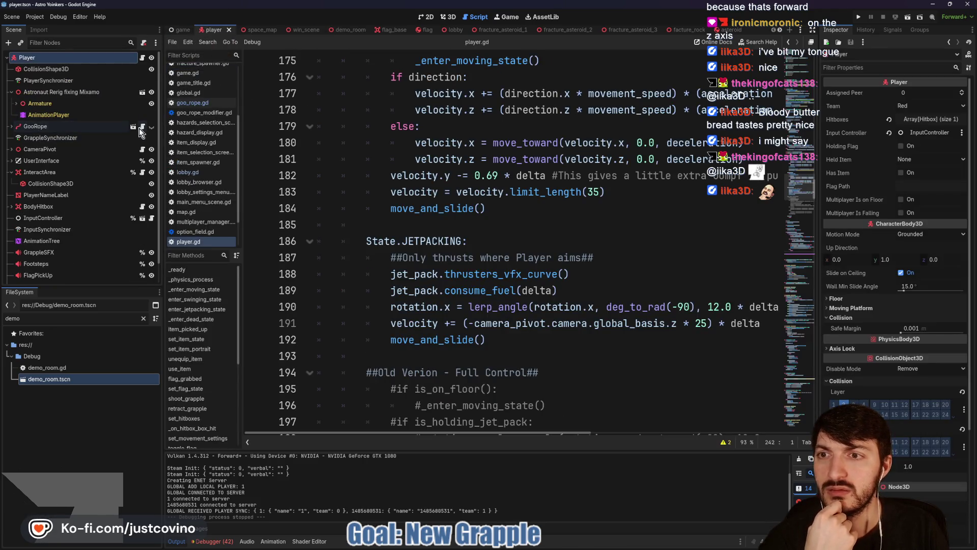
click(141, 128)
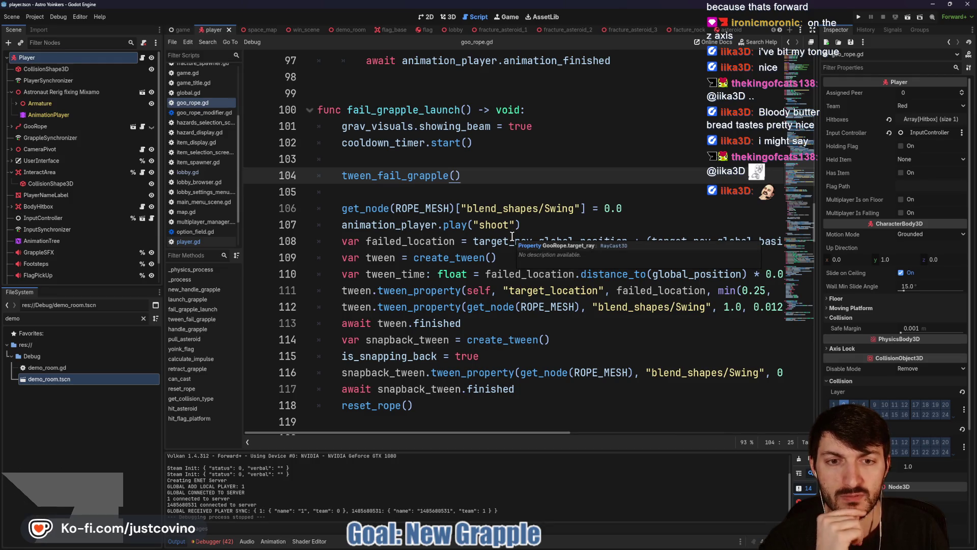
- Review goo_rope.gd, where _physics_process runs both handle_grapple and new_handle_grapple while launched
scroll(512, 236, down, 5)
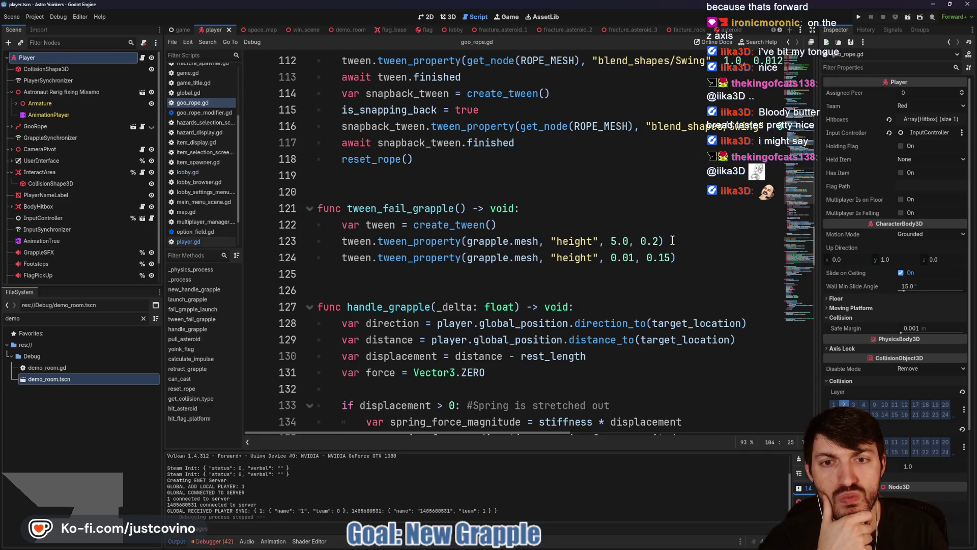
scroll(670, 239, up, 4)
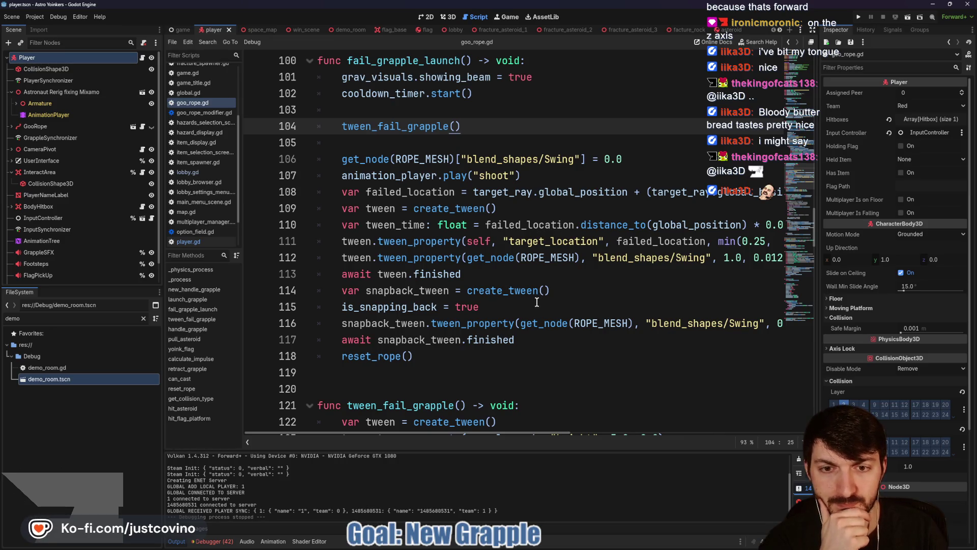
scroll(536, 302, up, 2)
scroll(534, 300, up, 4)
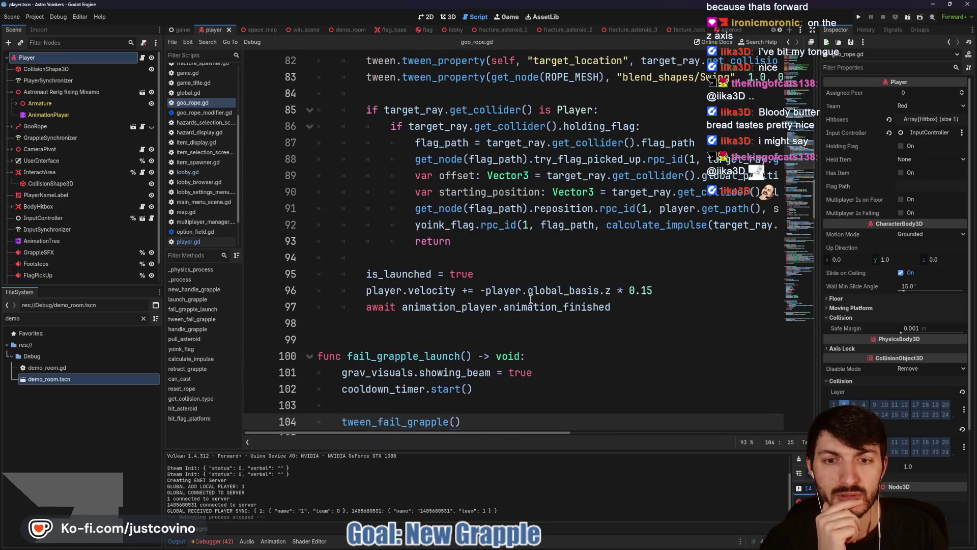
scroll(524, 297, up, 16)
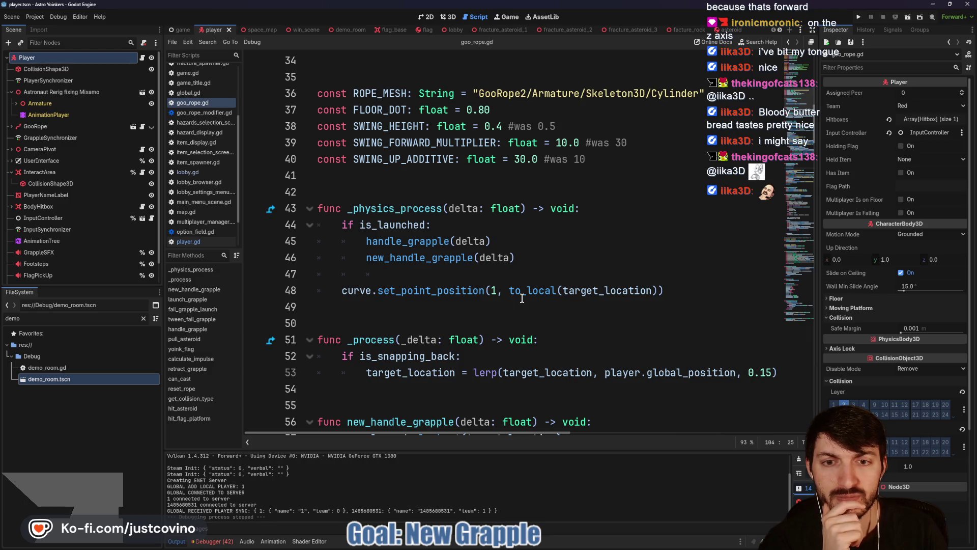
mouse_move(599, 290)
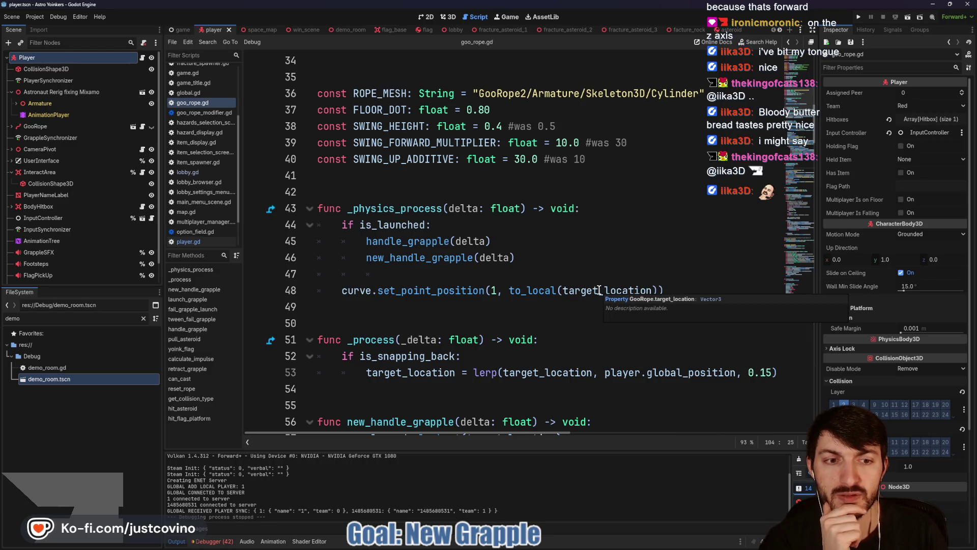
scroll(576, 289, up, 4)
scroll(568, 289, down, 5)
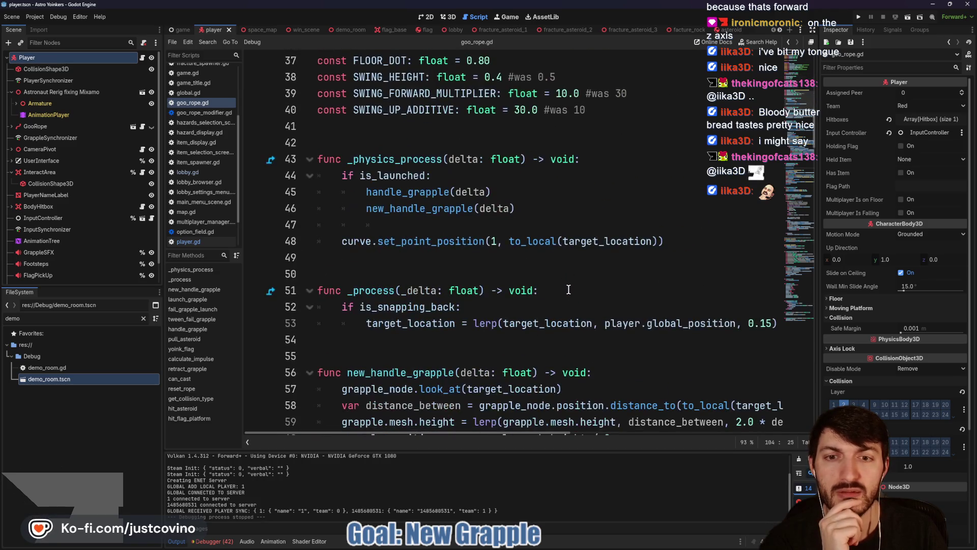
scroll(568, 289, down, 1)
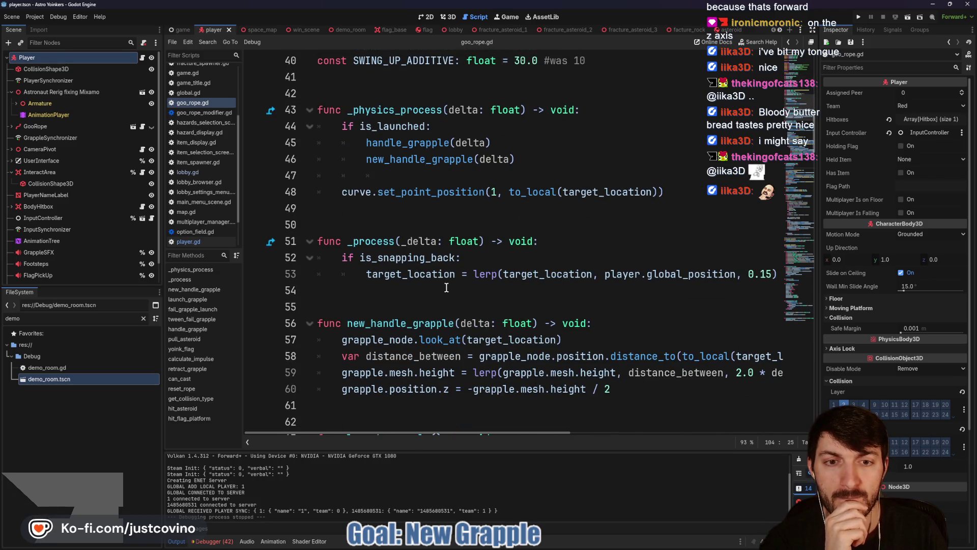
scroll(467, 290, right, 3)
scroll(476, 288, left, 3)
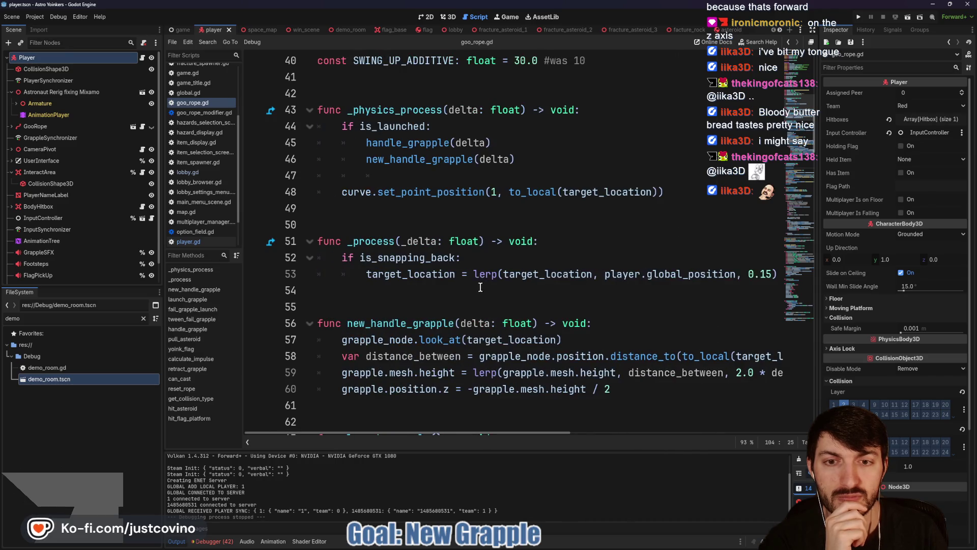